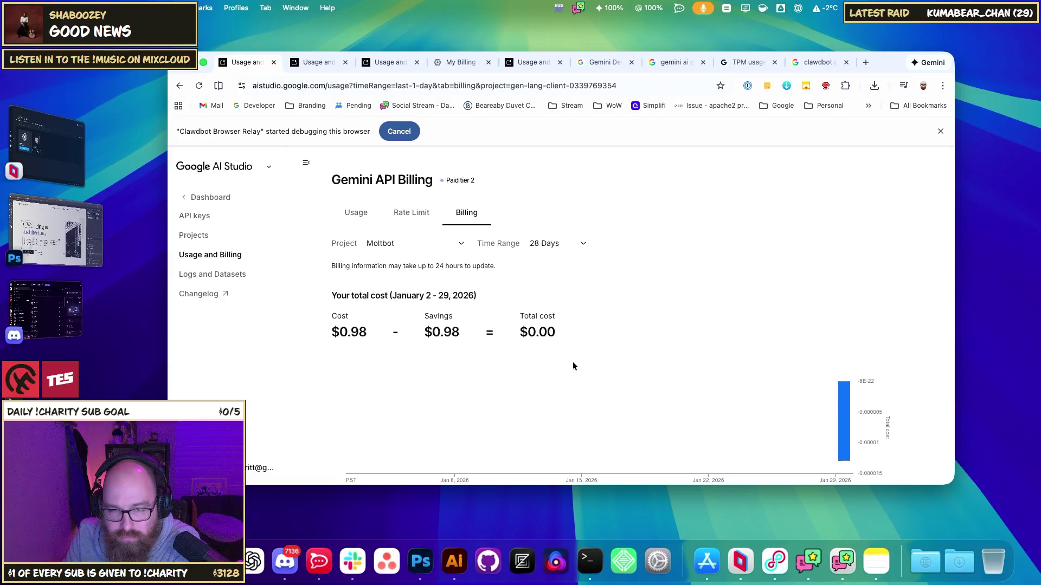
- Compare Moltbot's Billing, Rate Limit and Usage views in AI Studio, ending on the Usage charts
{"action": "scroll", "coordinate": [571, 361], "scroll_direction": "down", "scroll_amount": 3}
{"action": "mouse_move", "coordinate": [844, 345]}
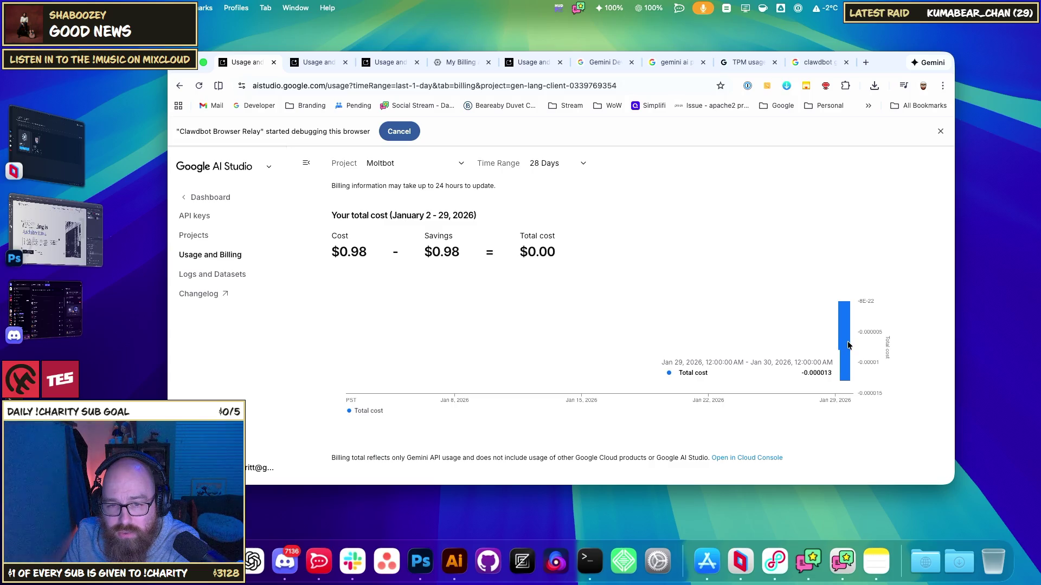
{"action": "scroll", "coordinate": [542, 299], "scroll_direction": "up", "scroll_amount": 3}
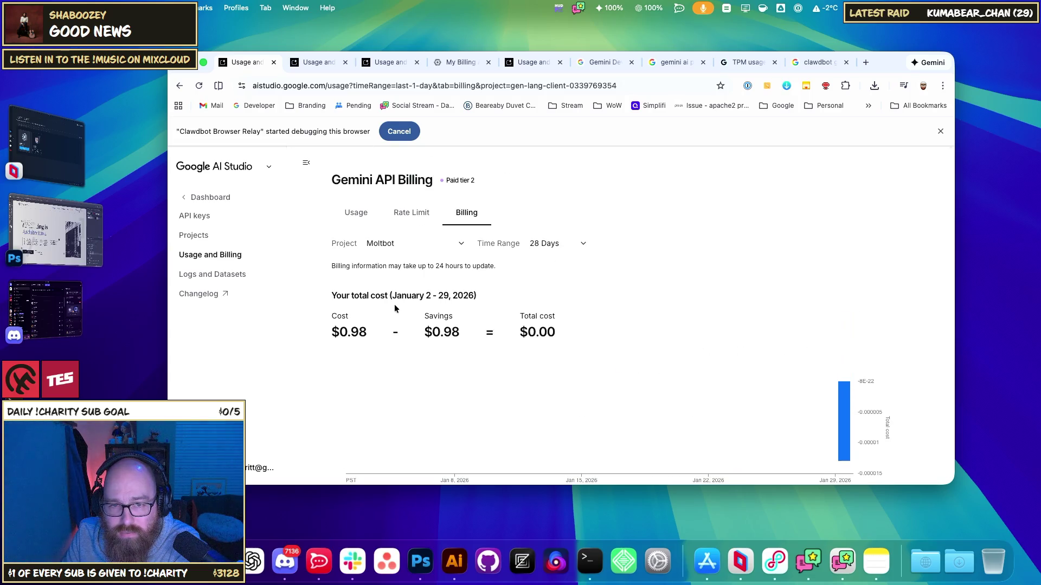
{"action": "left_click", "coordinate": [405, 217]}
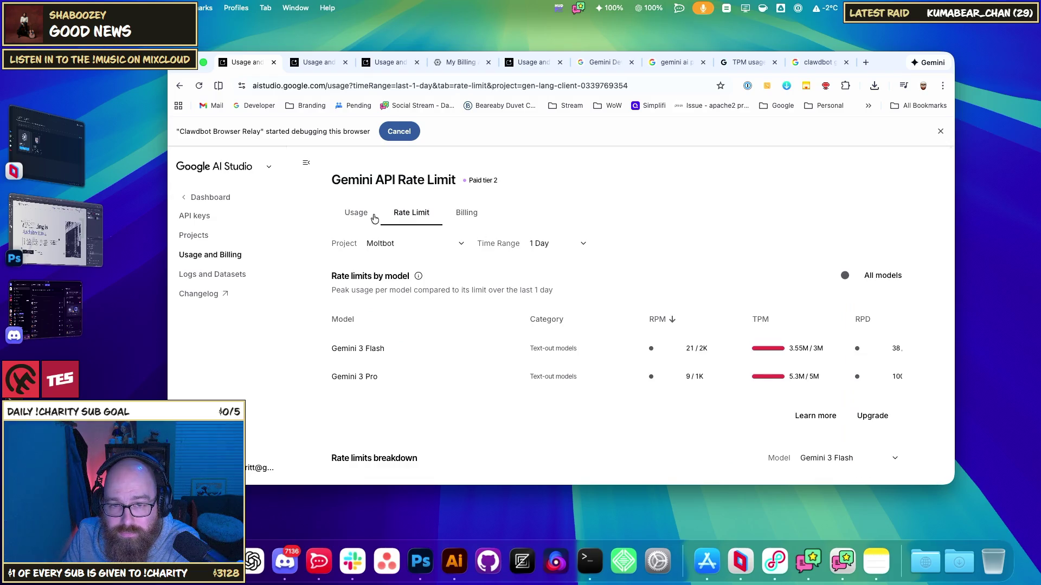
{"action": "left_click", "coordinate": [348, 219]}
{"action": "left_click", "coordinate": [434, 221]}
{"action": "left_click", "coordinate": [463, 216]}
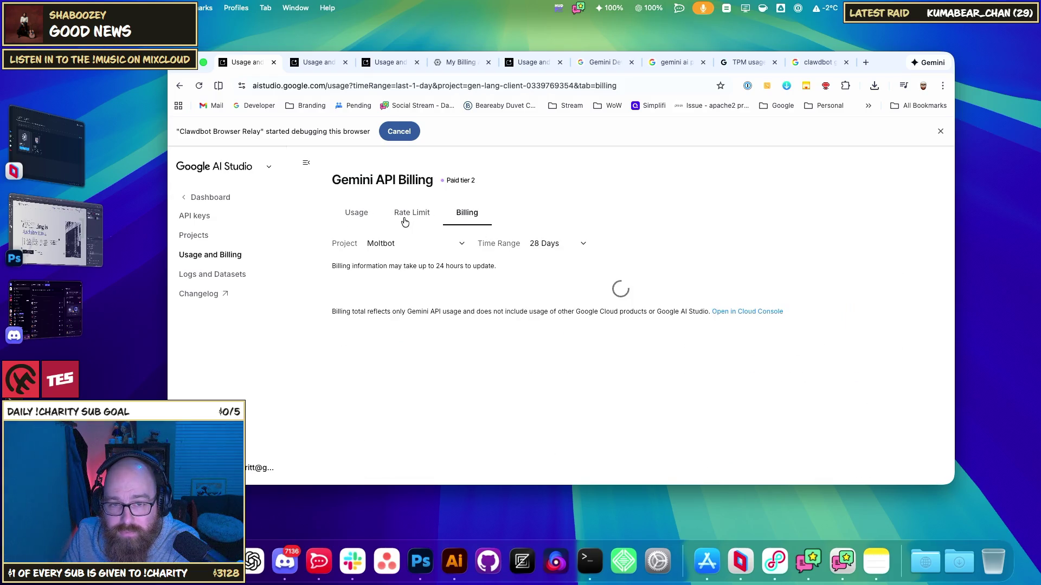
{"action": "left_click", "coordinate": [402, 223]}
{"action": "left_click", "coordinate": [367, 221]}
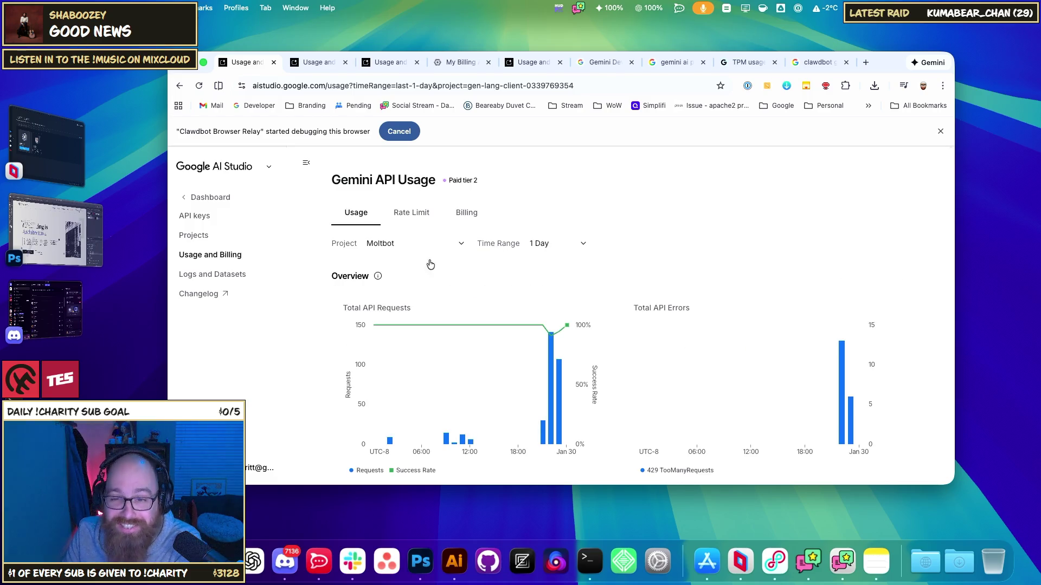
{"action": "scroll", "coordinate": [620, 255], "scroll_direction": "down", "scroll_amount": 1}
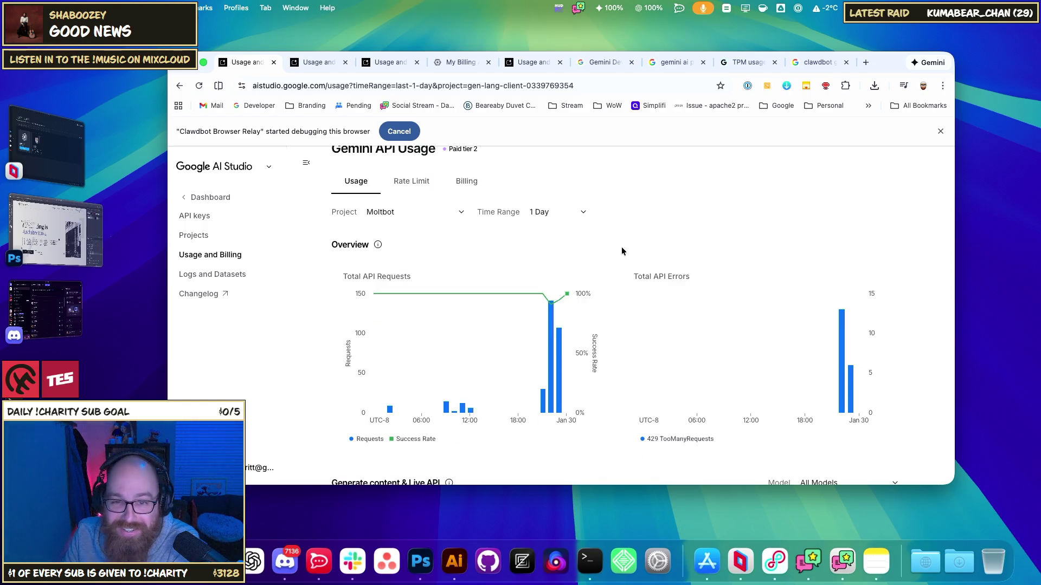
{"action": "mouse_move", "coordinate": [544, 343]}
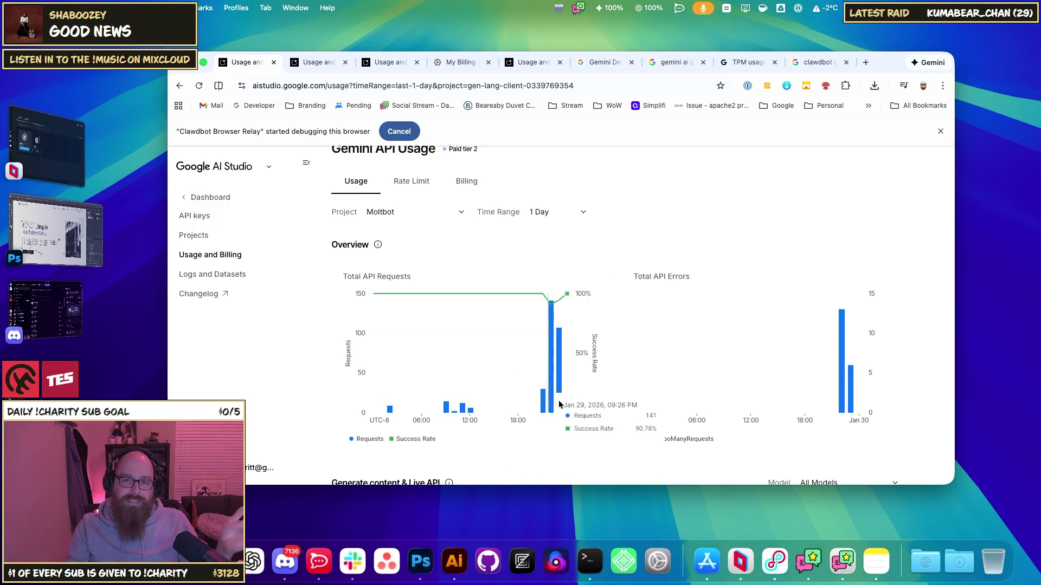
{"action": "scroll", "coordinate": [584, 394], "scroll_direction": "down", "scroll_amount": 5}
{"action": "scroll", "coordinate": [587, 396], "scroll_direction": "down", "scroll_amount": 1}
{"action": "mouse_move", "coordinate": [563, 393]}
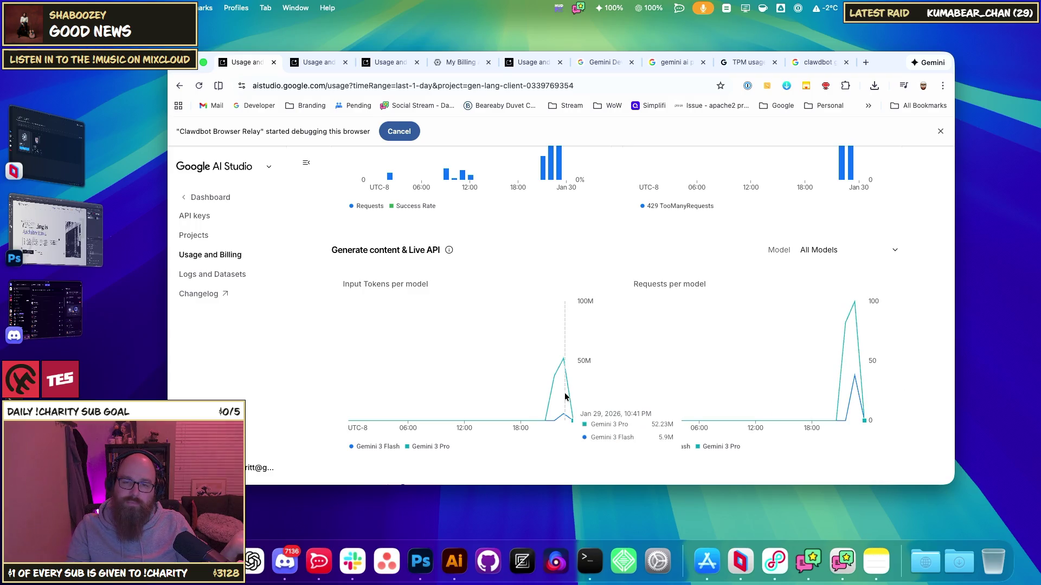
- Search Google in a new tab for 'how many tokens does a normal person go through a day'
{"action": "left_click", "coordinate": [866, 63]}
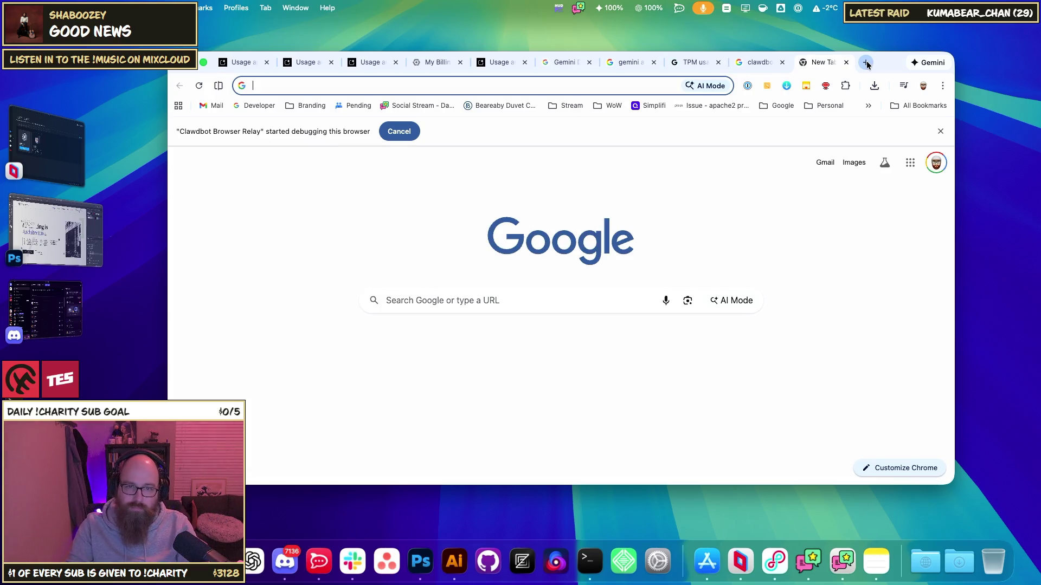
{"action": "type", "text": "how"}
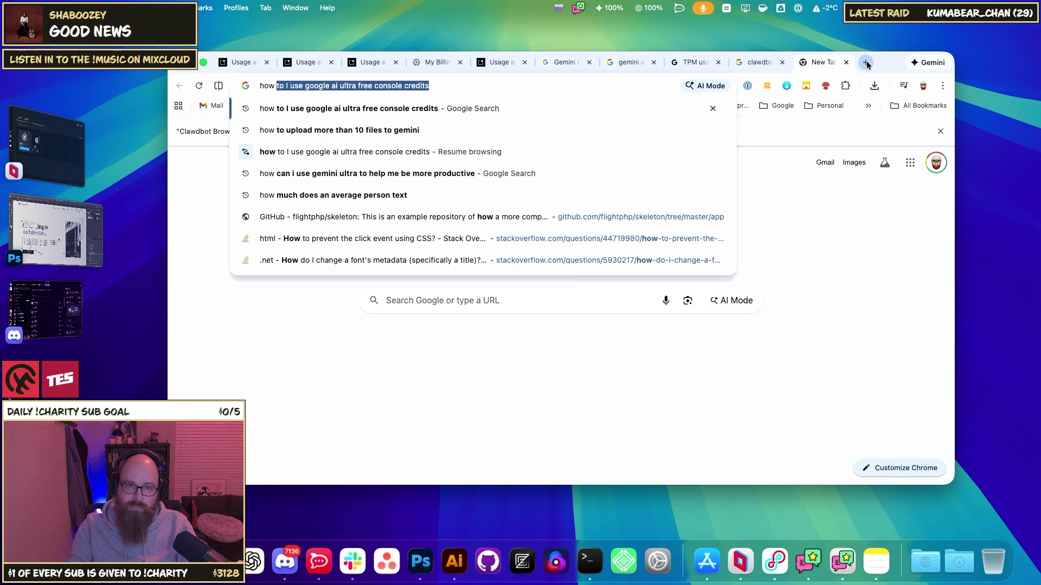
{"action": "key", "text": "BackSpace"}
{"action": "key", "text": "BackSpace"}
{"action": "key", "text": "BackSpace"}
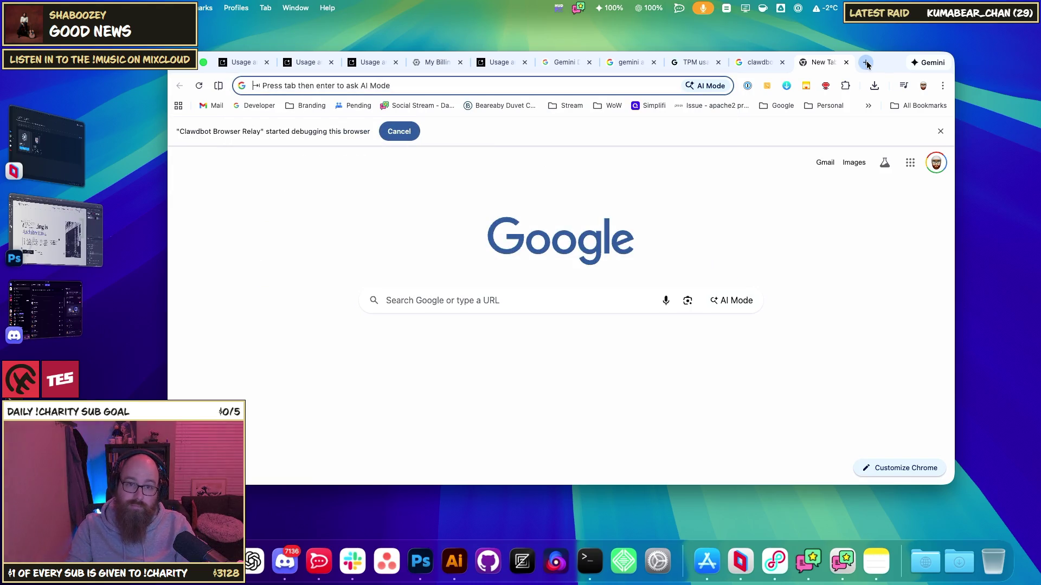
{"action": "type", "text": "how man"}
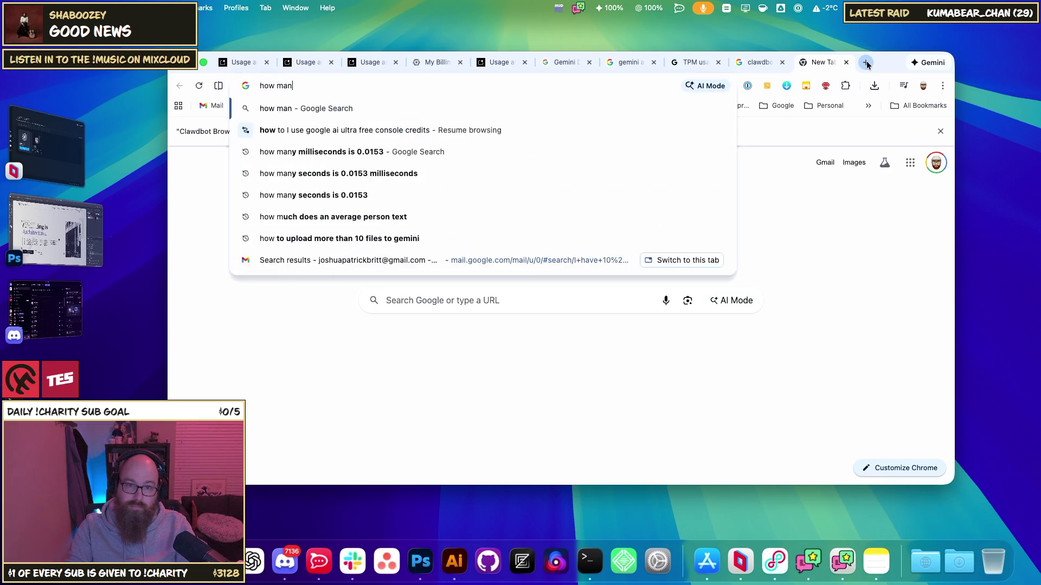
{"action": "type", "text": "y tokens does "}
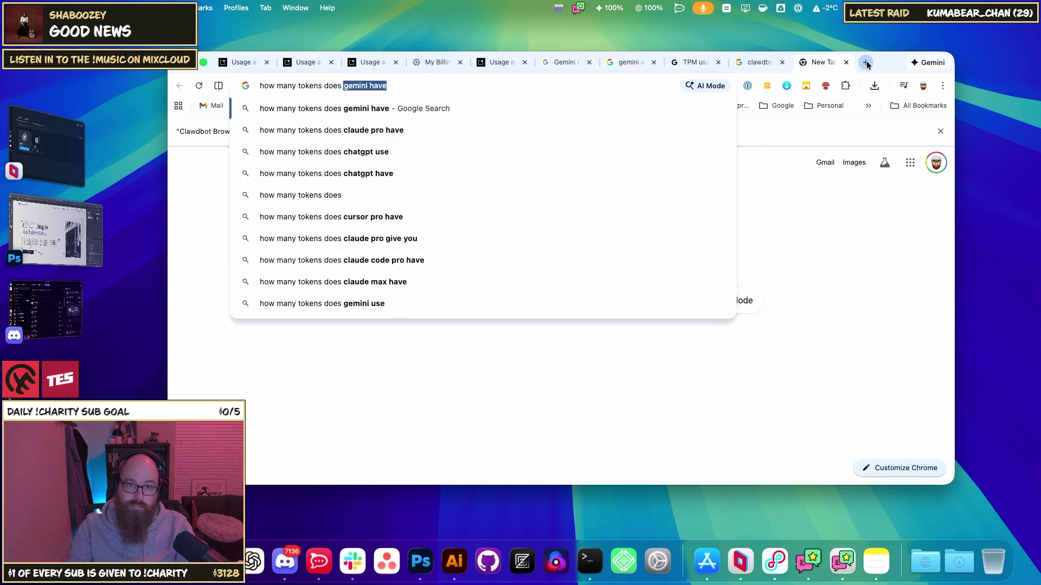
{"action": "type", "text": "a normal person "}
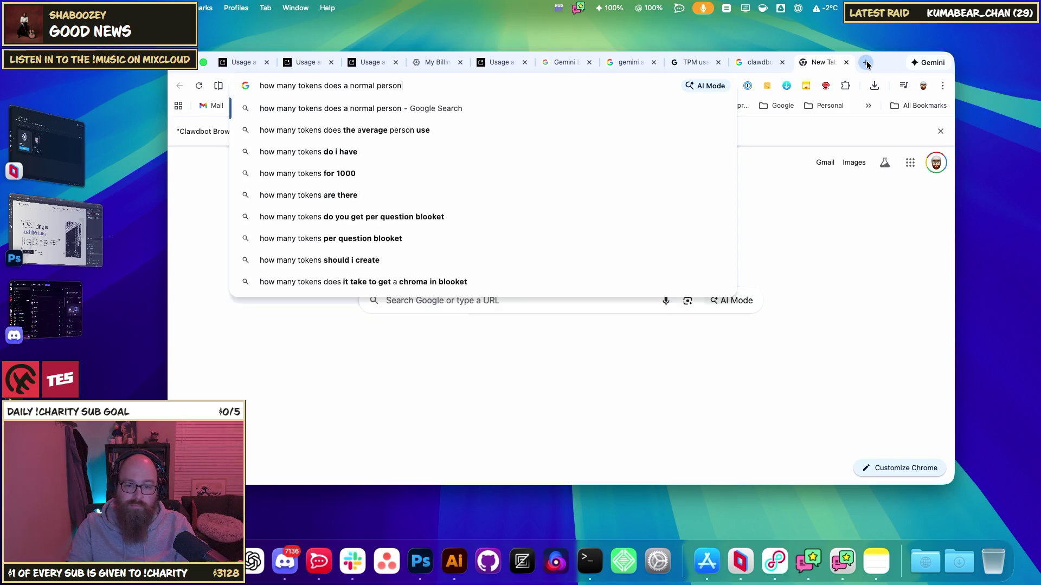
{"action": "type", "text": "go through "}
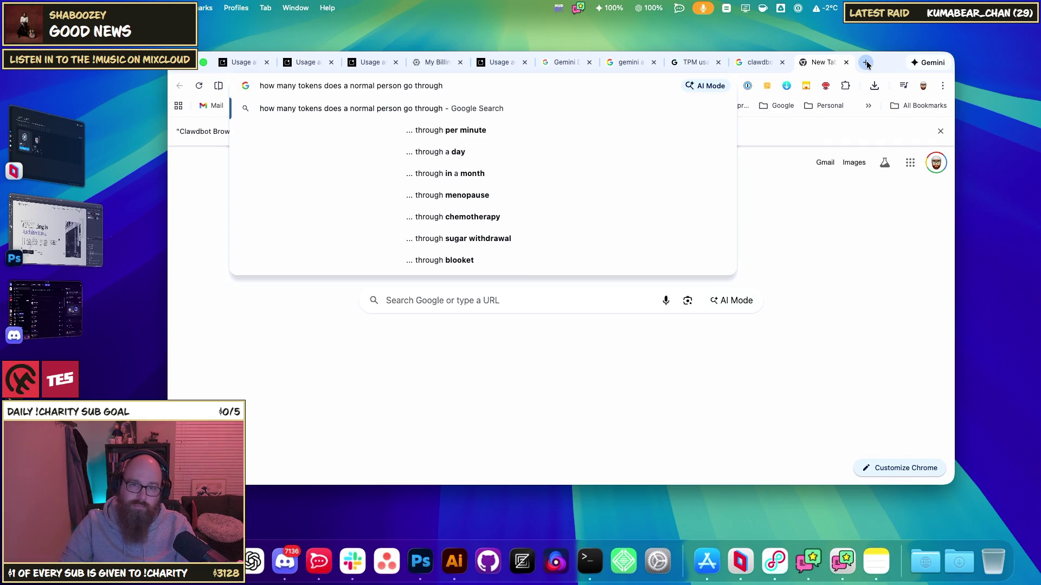
{"action": "type", "text": "a day"}
{"action": "key", "text": "Return"}
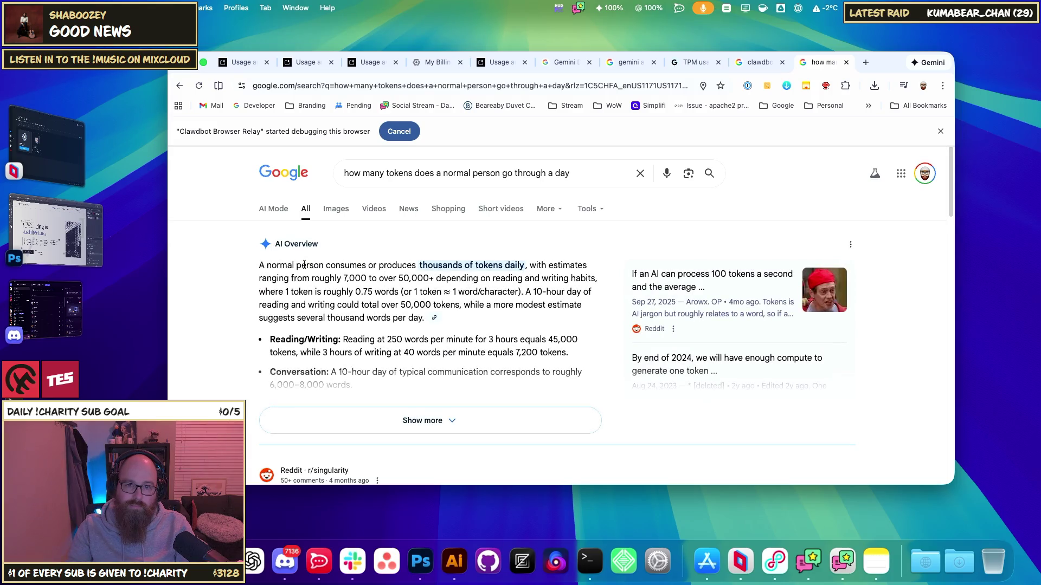
- Expand the full AI Overview and highlight its Daily Total Estimates sentence
{"action": "mouse_move", "coordinate": [305, 265]}
{"action": "left_mouse_down"}
{"action": "mouse_move", "coordinate": [573, 265]}
{"action": "mouse_move", "coordinate": [274, 280]}
{"action": "mouse_move", "coordinate": [569, 280]}
{"action": "mouse_move", "coordinate": [320, 291]}
{"action": "mouse_move", "coordinate": [502, 302]}
{"action": "left_mouse_up"}
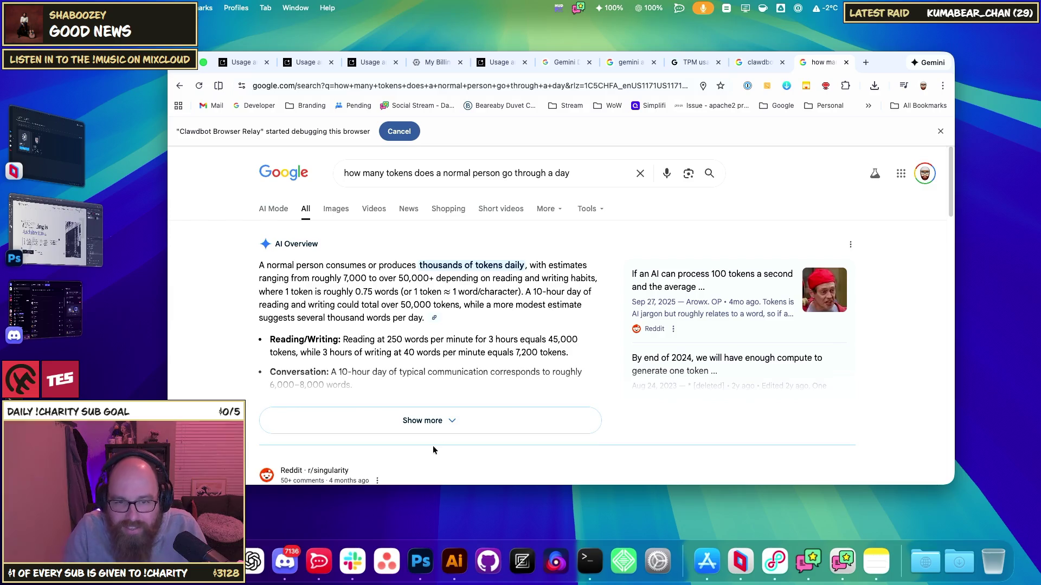
{"action": "left_click", "coordinate": [434, 422]}
{"action": "scroll", "coordinate": [436, 427], "scroll_direction": "down", "scroll_amount": 3}
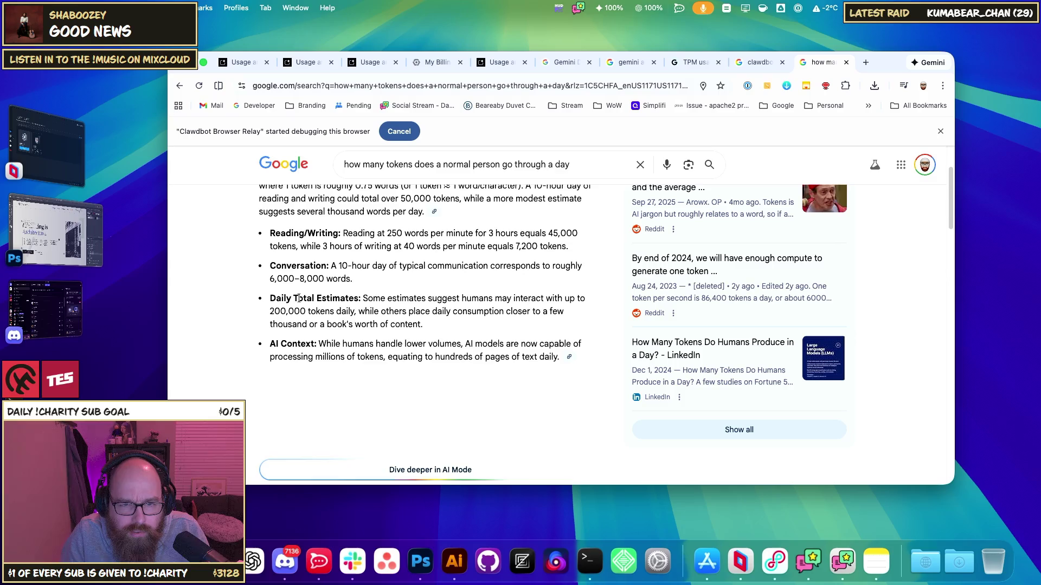
{"action": "mouse_move", "coordinate": [294, 299]}
{"action": "left_mouse_down"}
{"action": "mouse_move", "coordinate": [562, 299]}
{"action": "mouse_move", "coordinate": [304, 313]}
{"action": "mouse_move", "coordinate": [430, 312]}
{"action": "left_mouse_up"}
- Peek at the pages-per-1,000-tokens question, then scroll down to the LinkedIn result
{"action": "scroll", "coordinate": [460, 316], "scroll_direction": "down", "scroll_amount": 5}
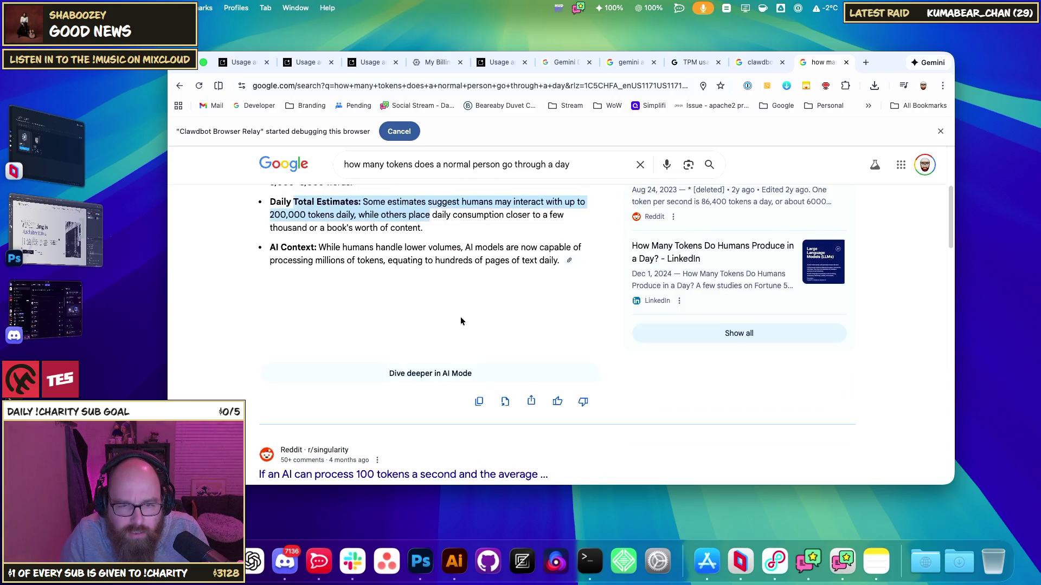
{"action": "scroll", "coordinate": [575, 374], "scroll_direction": "up", "scroll_amount": 3}
{"action": "scroll", "coordinate": [588, 372], "scroll_direction": "down", "scroll_amount": 4}
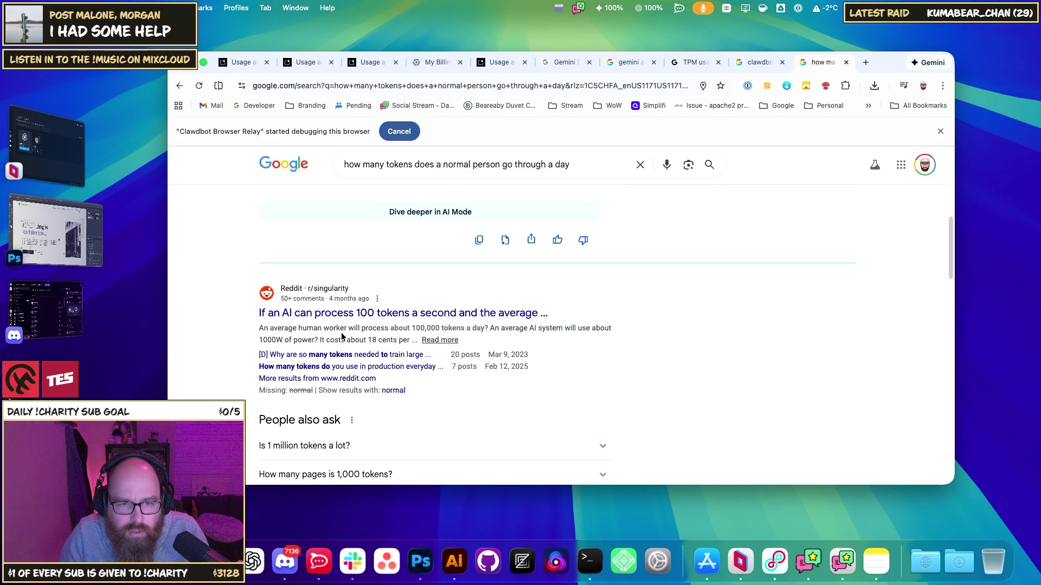
{"action": "scroll", "coordinate": [379, 336], "scroll_direction": "down", "scroll_amount": 3}
{"action": "left_click", "coordinate": [395, 293]}
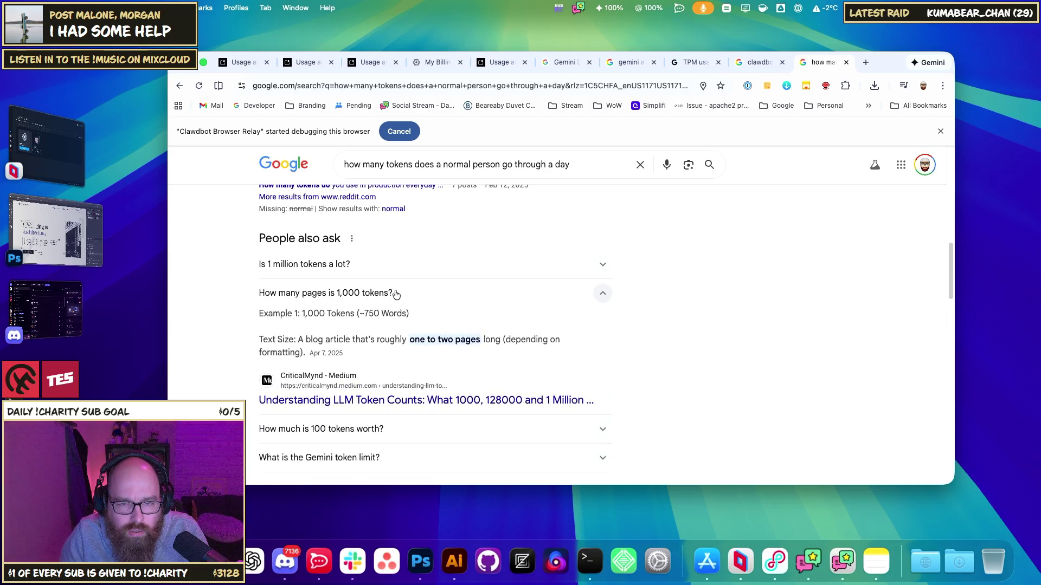
{"action": "left_click", "coordinate": [395, 295]}
{"action": "scroll", "coordinate": [479, 320], "scroll_direction": "down", "scroll_amount": 2}
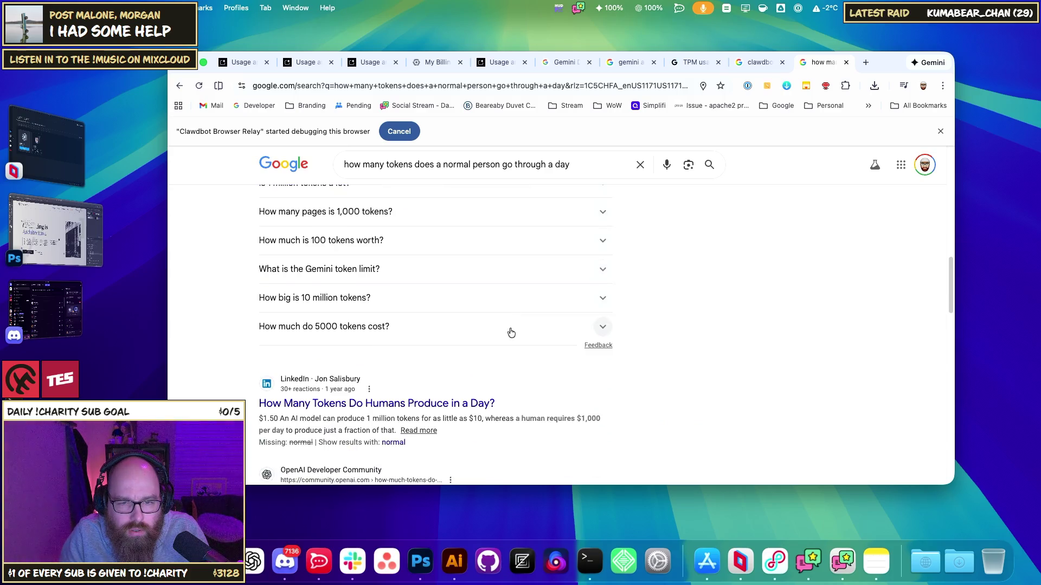
{"action": "scroll", "coordinate": [504, 334], "scroll_direction": "down", "scroll_amount": 2}
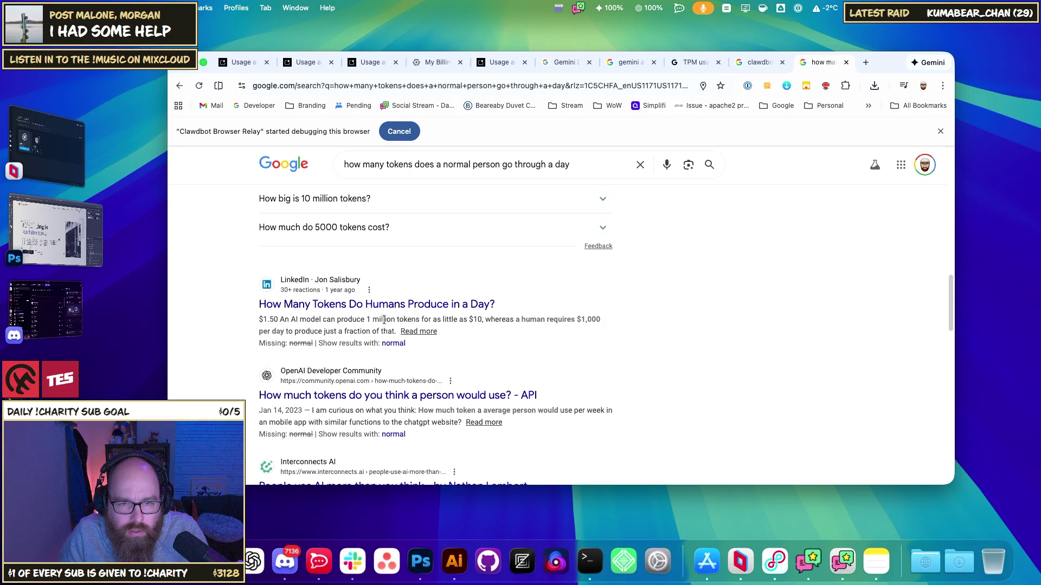
{"action": "left_click", "coordinate": [451, 306]}
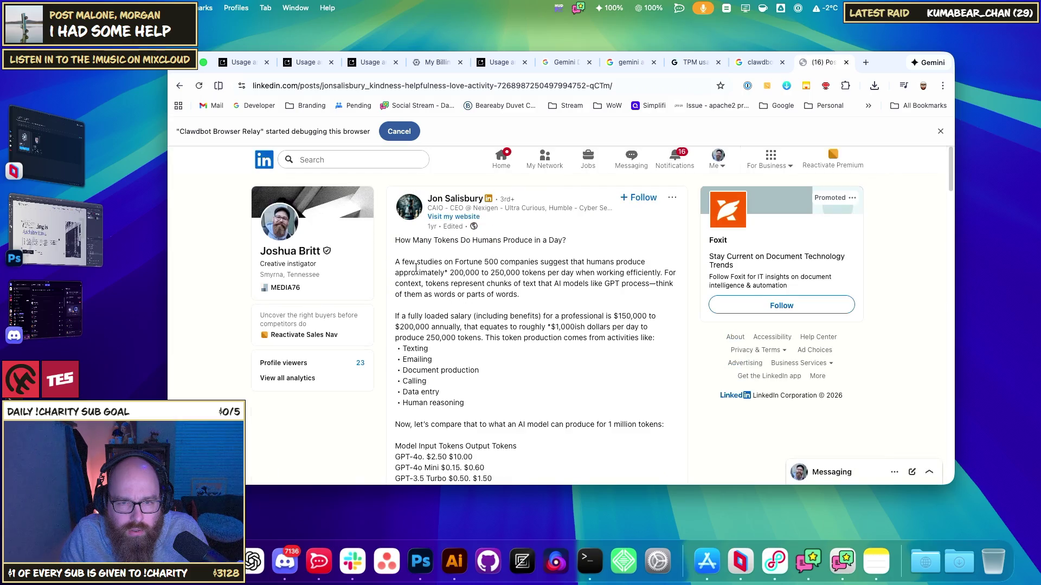
{"action": "scroll", "coordinate": [453, 326], "scroll_direction": "down", "scroll_amount": 3}
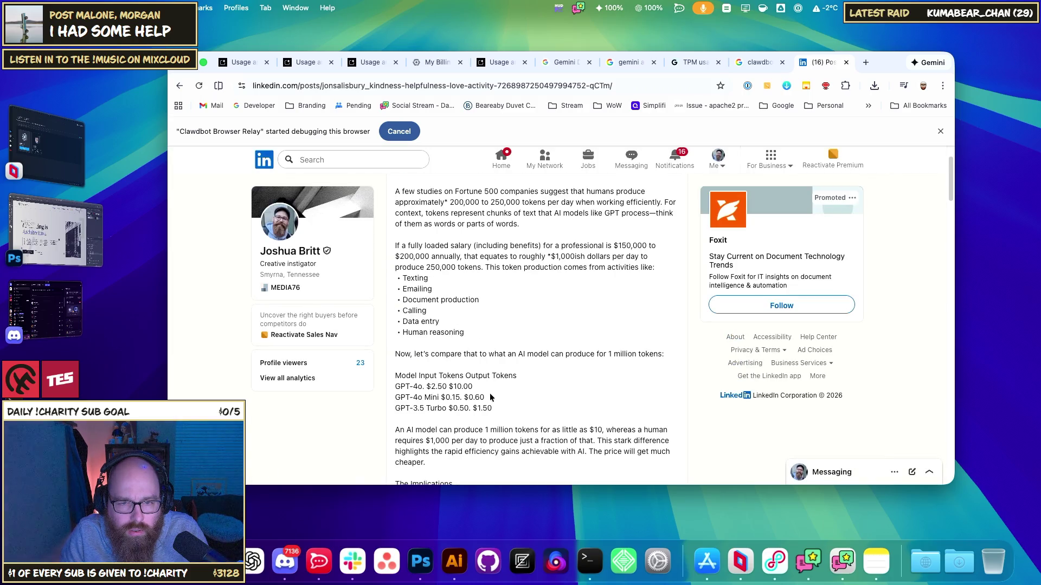
{"action": "scroll", "coordinate": [496, 378], "scroll_direction": "up", "scroll_amount": 1}
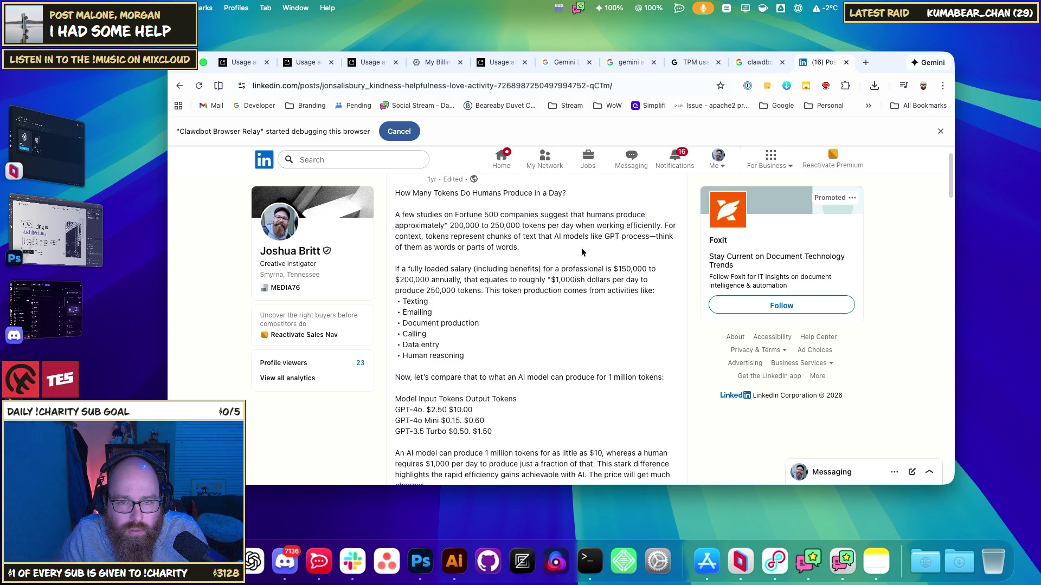
{"action": "mouse_move", "coordinate": [438, 225]}
{"action": "left_mouse_down"}
{"action": "mouse_move", "coordinate": [610, 226]}
{"action": "mouse_move", "coordinate": [618, 238]}
{"action": "mouse_move", "coordinate": [618, 227]}
{"action": "mouse_move", "coordinate": [667, 228]}
{"action": "mouse_move", "coordinate": [472, 238]}
{"action": "left_mouse_up"}
{"action": "left_click", "coordinate": [461, 278]}
{"action": "mouse_move", "coordinate": [395, 270]}
{"action": "left_mouse_down"}
{"action": "mouse_move", "coordinate": [572, 270]}
{"action": "mouse_move", "coordinate": [555, 291]}
{"action": "mouse_move", "coordinate": [482, 293]}
{"action": "left_mouse_up"}
{"action": "left_click", "coordinate": [487, 301]}
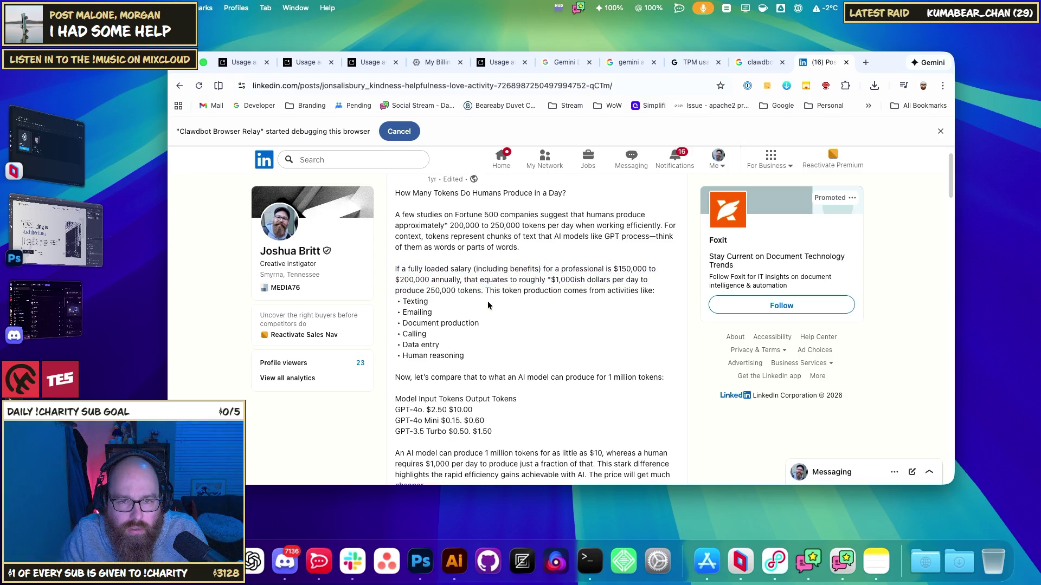
{"action": "scroll", "coordinate": [488, 301], "scroll_direction": "down", "scroll_amount": 3}
{"action": "scroll", "coordinate": [514, 370], "scroll_direction": "down", "scroll_amount": 1}
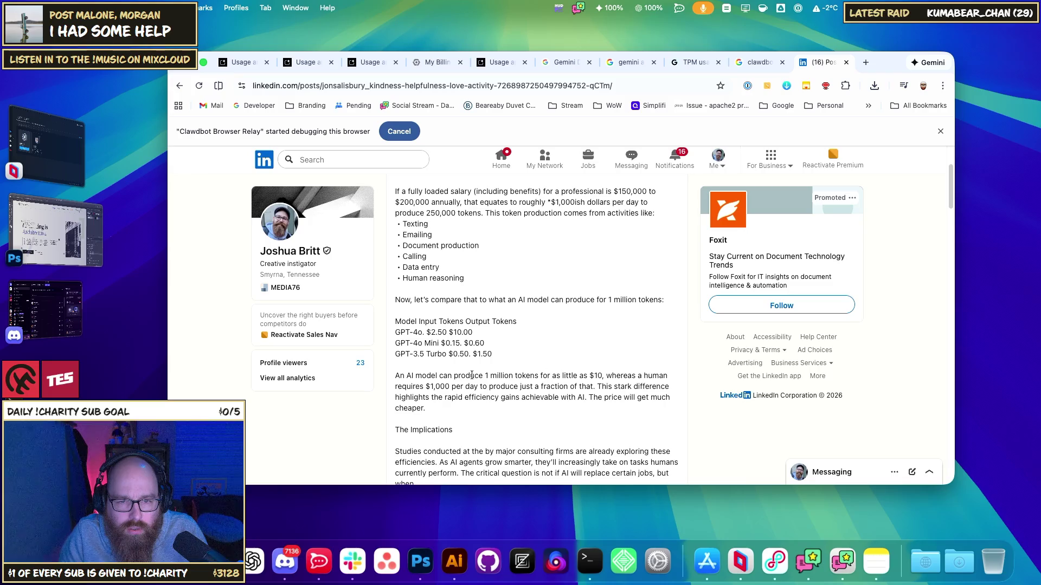
{"action": "left_click_drag", "start_coordinate": [407, 375], "coordinate": [607, 377]}
{"action": "left_click", "coordinate": [593, 377]}
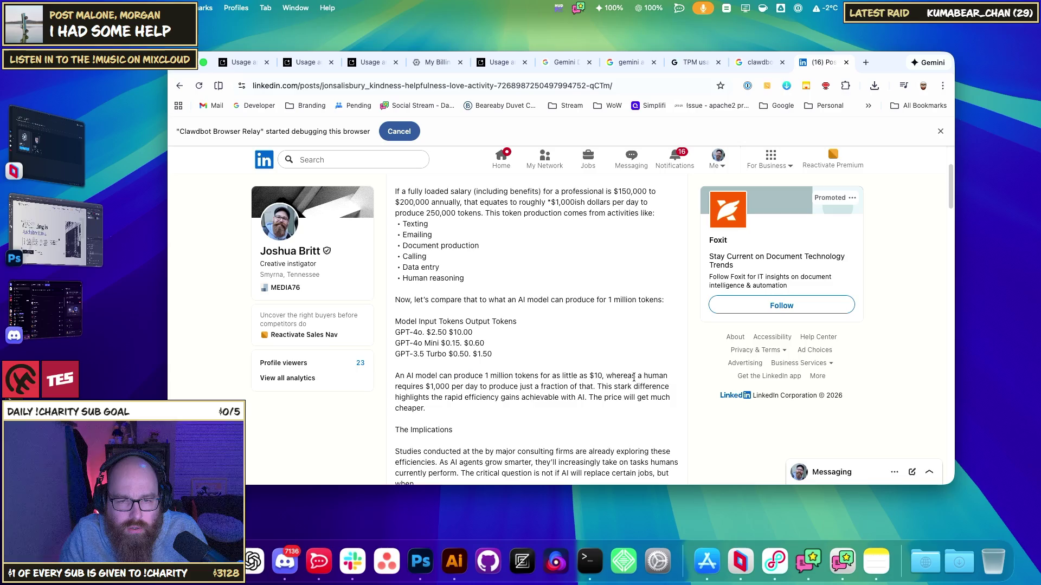
{"action": "scroll", "coordinate": [591, 379], "scroll_direction": "down", "scroll_amount": 5}
{"action": "scroll", "coordinate": [590, 379], "scroll_direction": "down", "scroll_amount": 8}
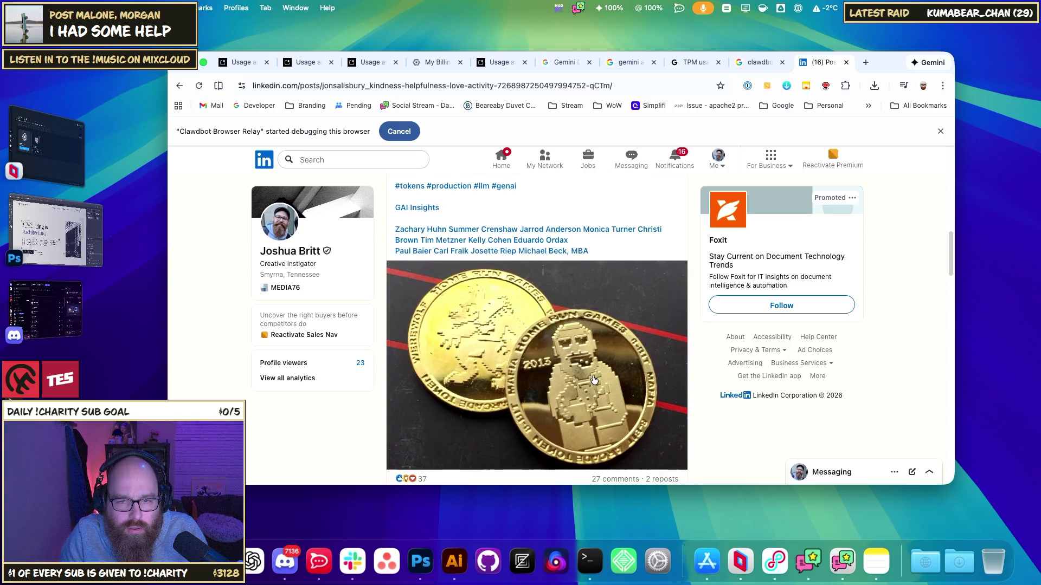
{"action": "left_click", "coordinate": [179, 86]}
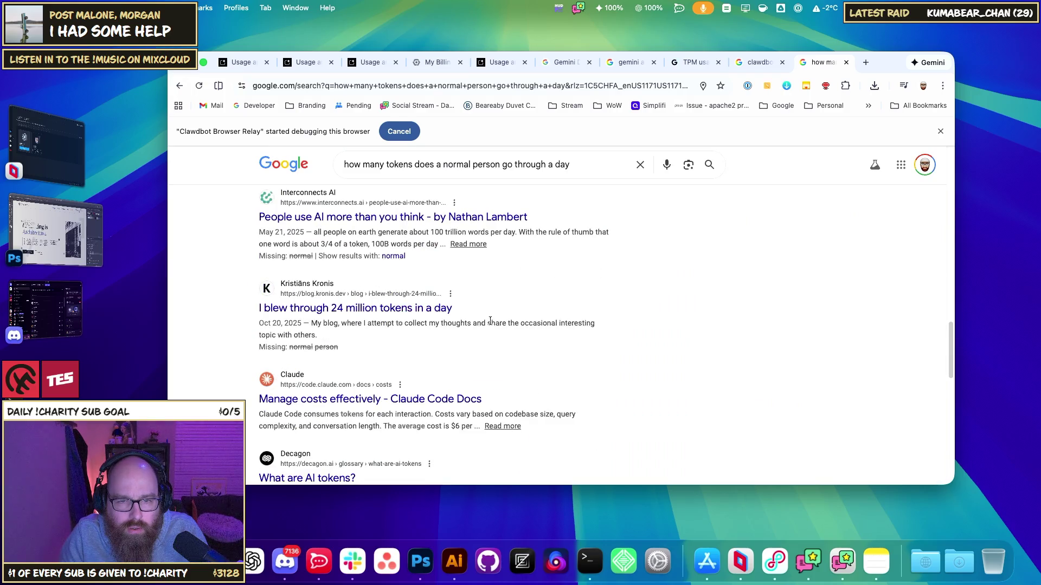
- Open the blog.kronis.dev article and highlight '24 million' in its title
{"action": "left_click", "coordinate": [412, 308]}
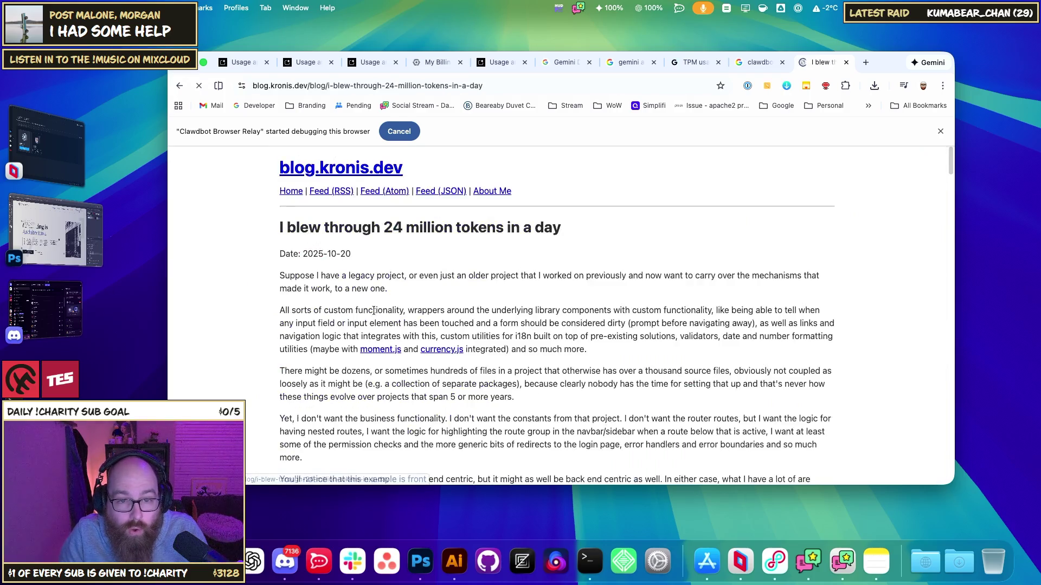
{"action": "left_click_drag", "start_coordinate": [297, 276], "coordinate": [463, 276]}
{"action": "left_click", "coordinate": [463, 277]}
{"action": "left_click_drag", "start_coordinate": [378, 227], "coordinate": [445, 231]}
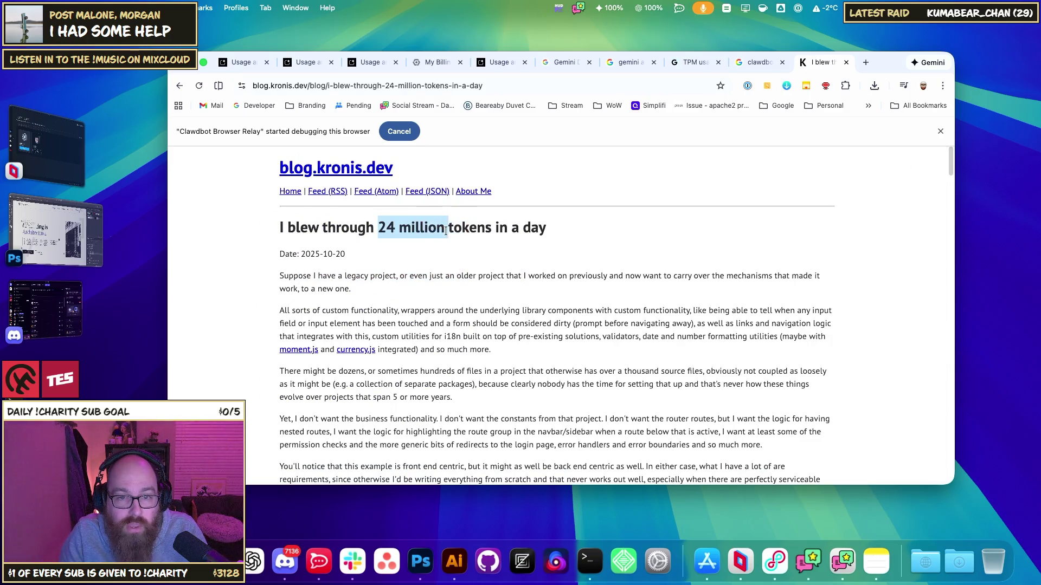
{"action": "left_click", "coordinate": [362, 230]}
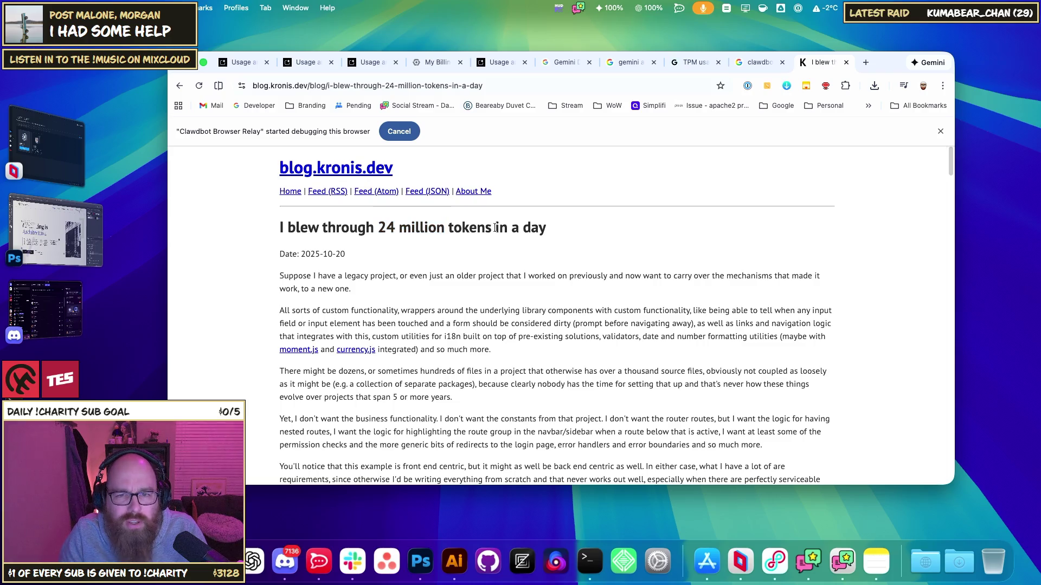
- Read through the '24 million tokens in a day' article down to its end
{"action": "scroll", "coordinate": [410, 234], "scroll_direction": "down", "scroll_amount": 4}
{"action": "scroll", "coordinate": [411, 234], "scroll_direction": "down", "scroll_amount": 15}
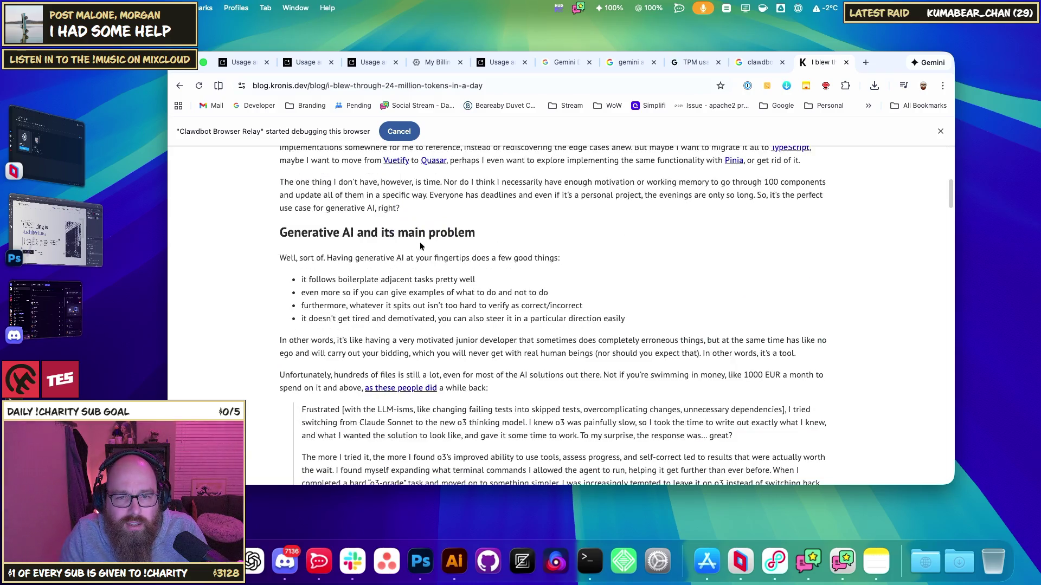
{"action": "scroll", "coordinate": [427, 247], "scroll_direction": "down", "scroll_amount": 5}
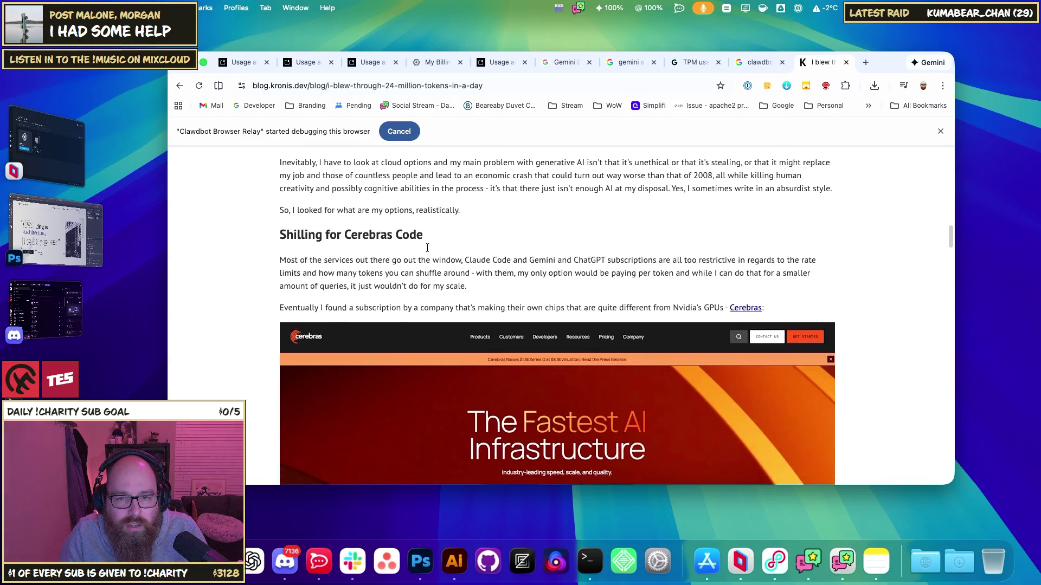
{"action": "scroll", "coordinate": [433, 252], "scroll_direction": "up", "scroll_amount": 10}
{"action": "scroll", "coordinate": [437, 254], "scroll_direction": "up", "scroll_amount": 15}
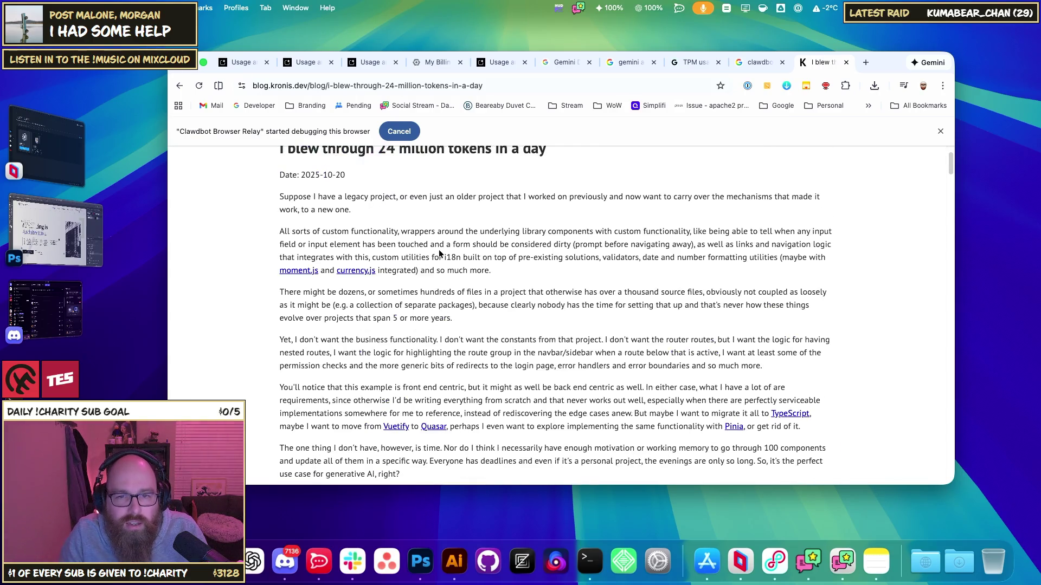
{"action": "scroll", "coordinate": [438, 257], "scroll_direction": "down", "scroll_amount": 20}
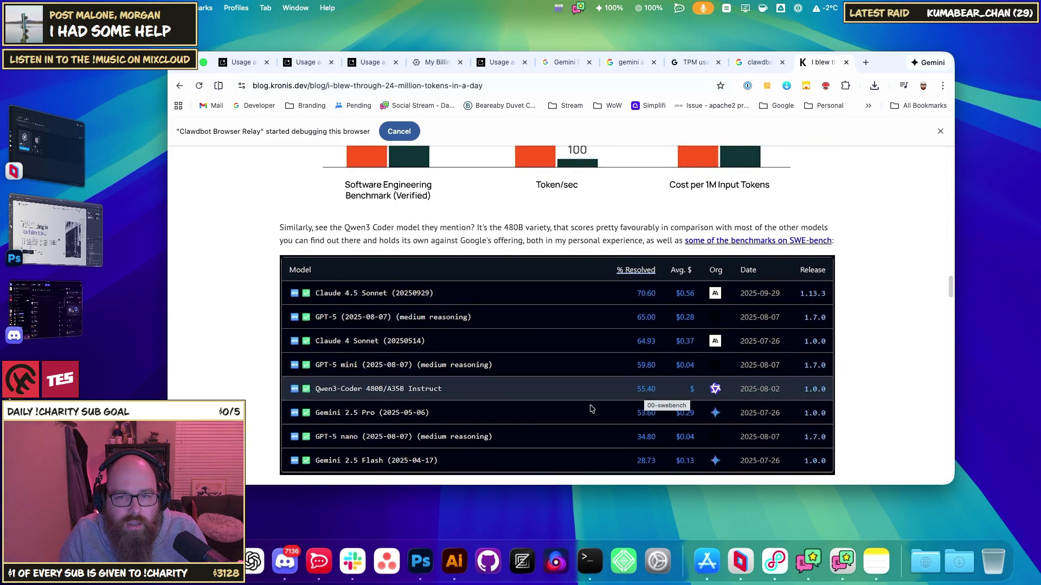
{"action": "scroll", "coordinate": [637, 403], "scroll_direction": "down", "scroll_amount": 7}
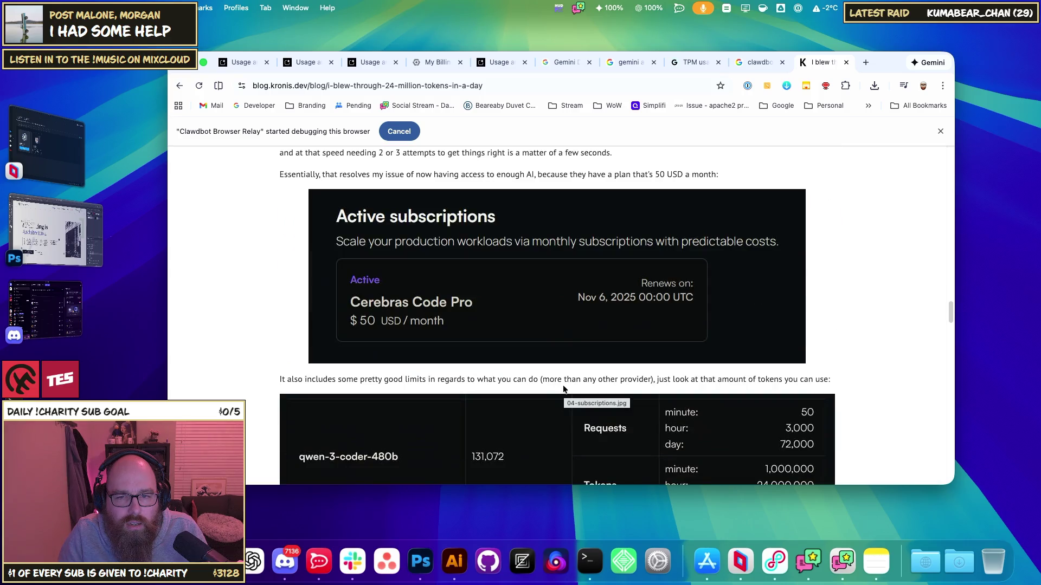
{"action": "scroll", "coordinate": [678, 367], "scroll_direction": "down", "scroll_amount": 8}
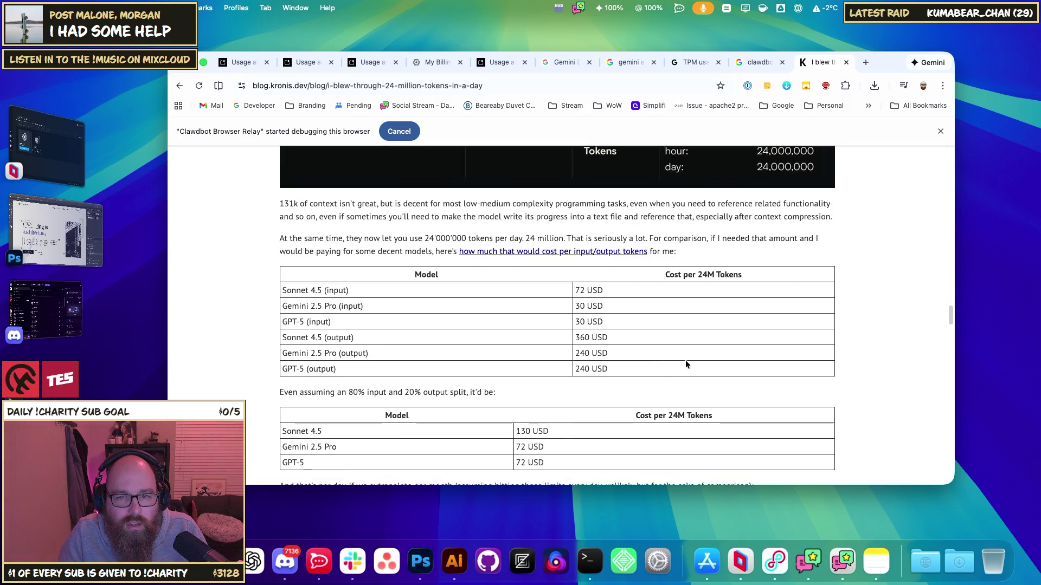
{"action": "scroll", "coordinate": [589, 300], "scroll_direction": "down", "scroll_amount": 8}
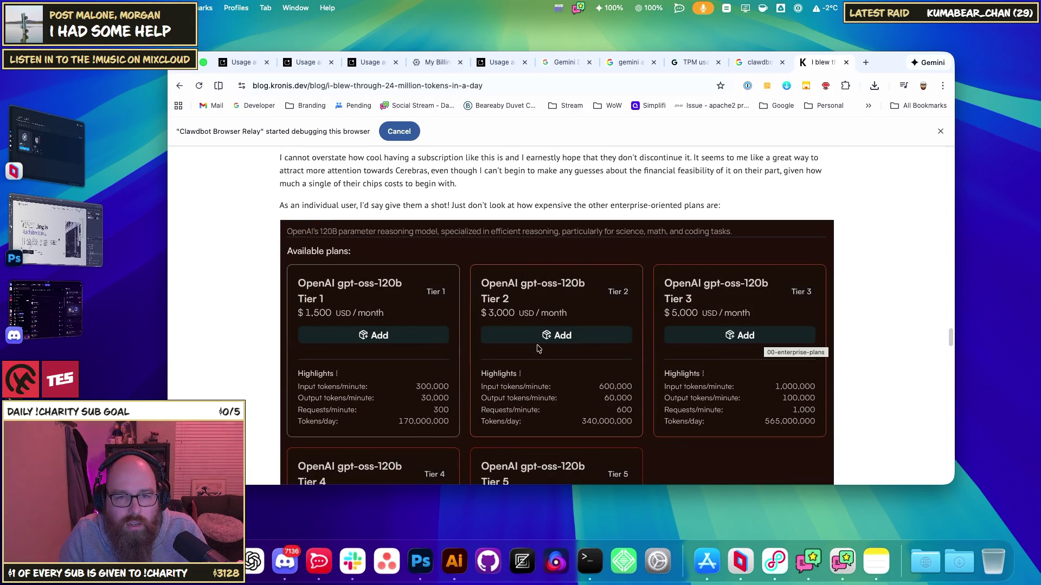
{"action": "scroll", "coordinate": [844, 330], "scroll_direction": "down", "scroll_amount": 5}
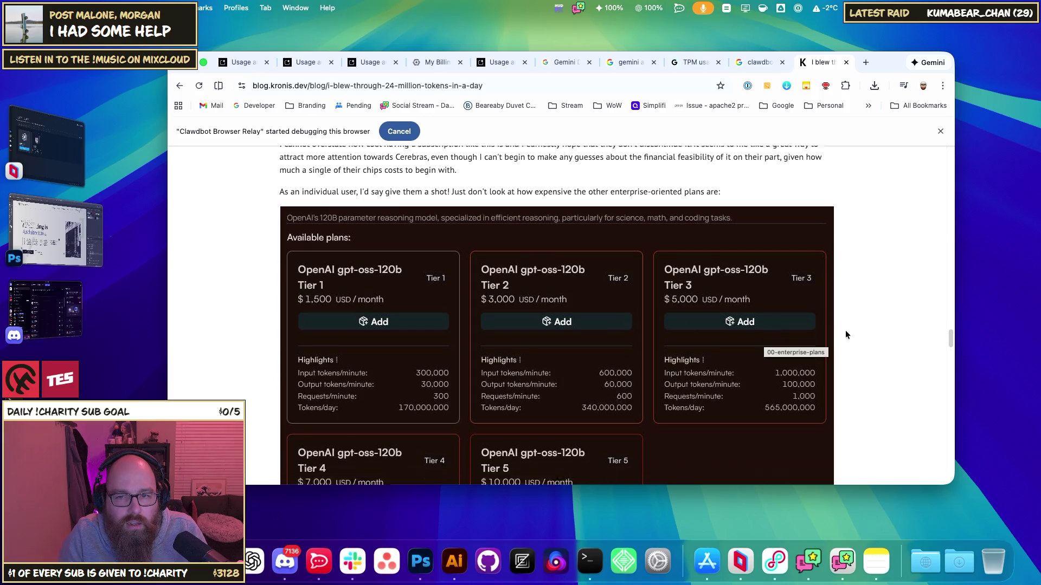
{"action": "scroll", "coordinate": [849, 330], "scroll_direction": "up", "scroll_amount": 3}
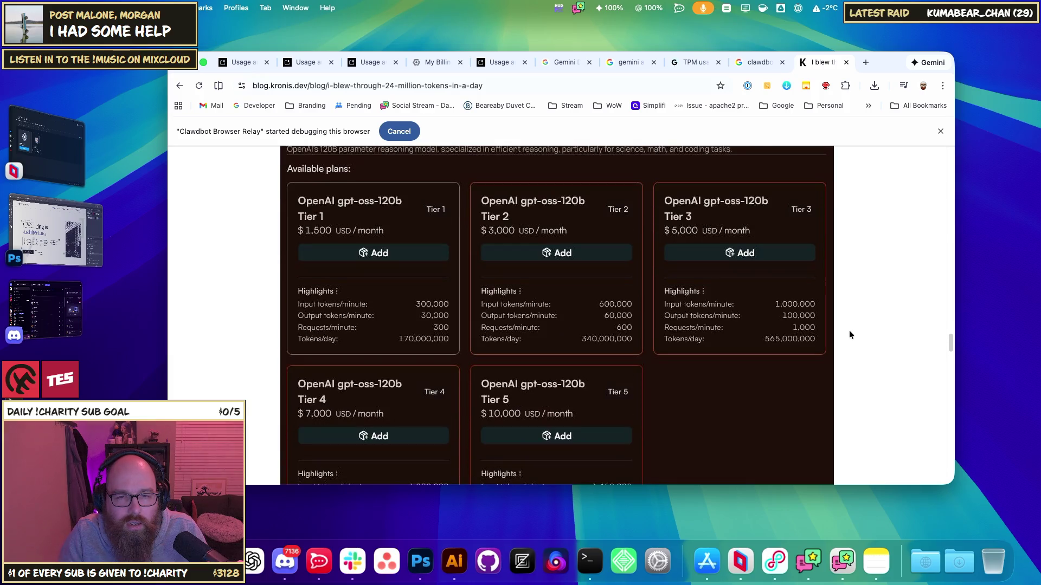
{"action": "scroll", "coordinate": [848, 335], "scroll_direction": "down", "scroll_amount": 1}
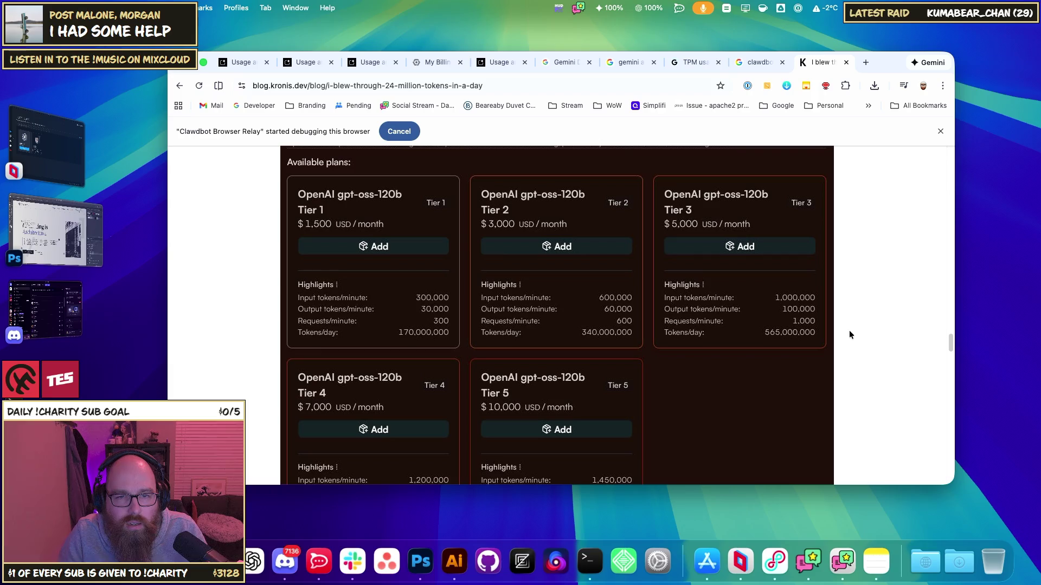
{"action": "scroll", "coordinate": [850, 335], "scroll_direction": "down", "scroll_amount": 7}
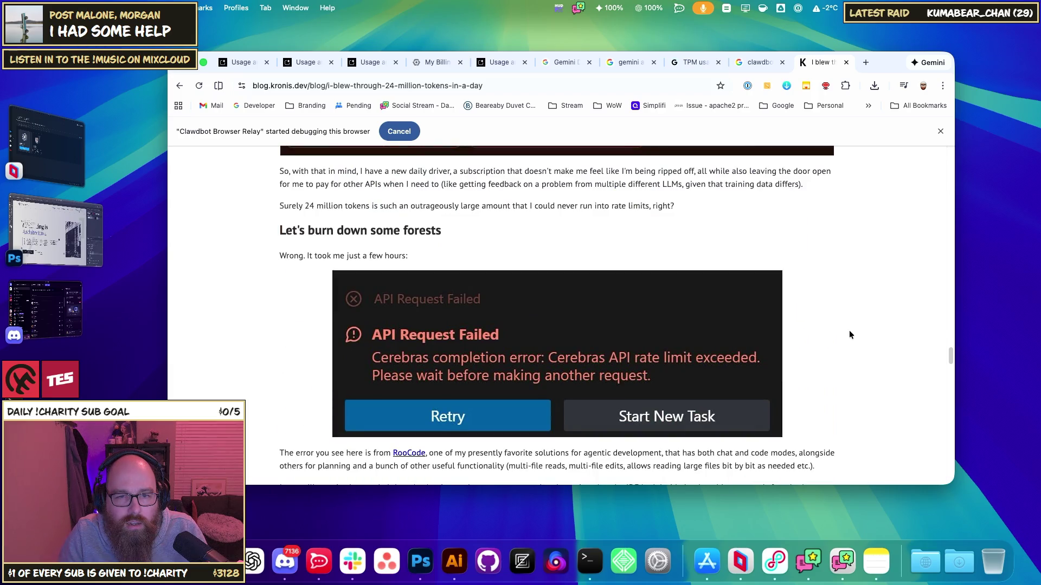
{"action": "scroll", "coordinate": [849, 334], "scroll_direction": "down", "scroll_amount": 6}
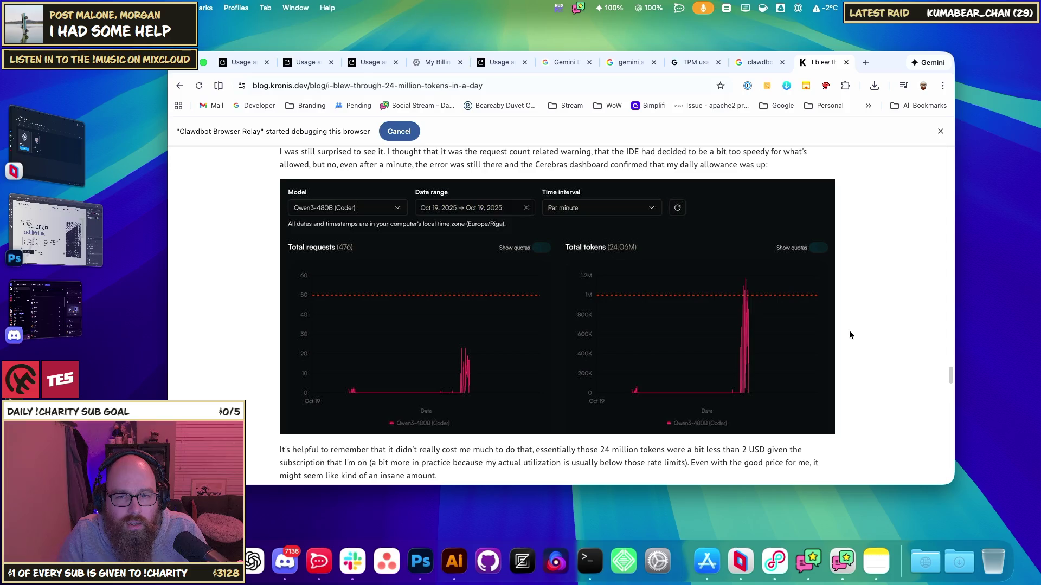
{"action": "scroll", "coordinate": [850, 335], "scroll_direction": "down", "scroll_amount": 8}
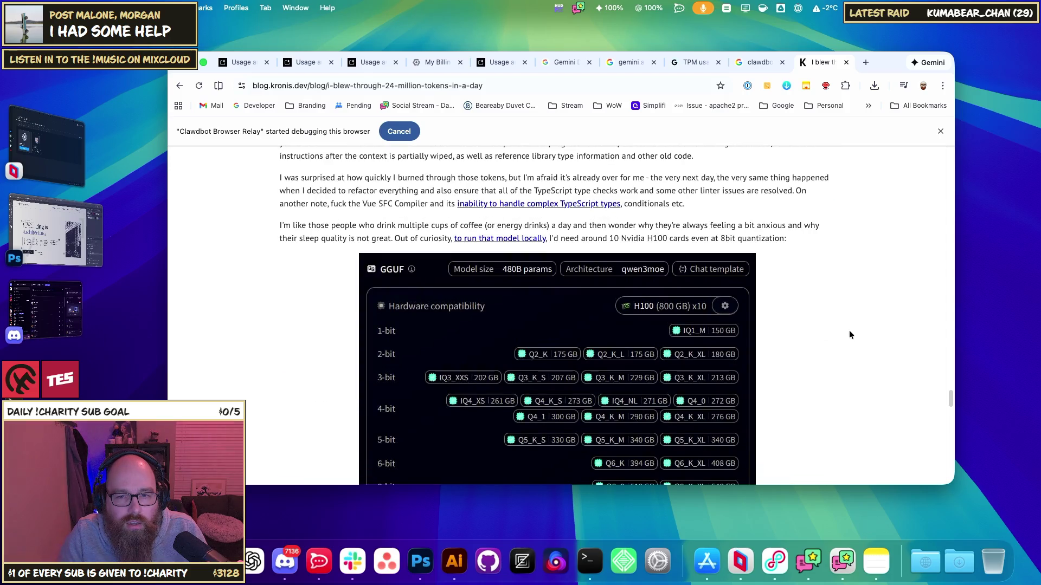
{"action": "scroll", "coordinate": [850, 334], "scroll_direction": "down", "scroll_amount": 4}
{"action": "scroll", "coordinate": [849, 334], "scroll_direction": "down", "scroll_amount": 15}
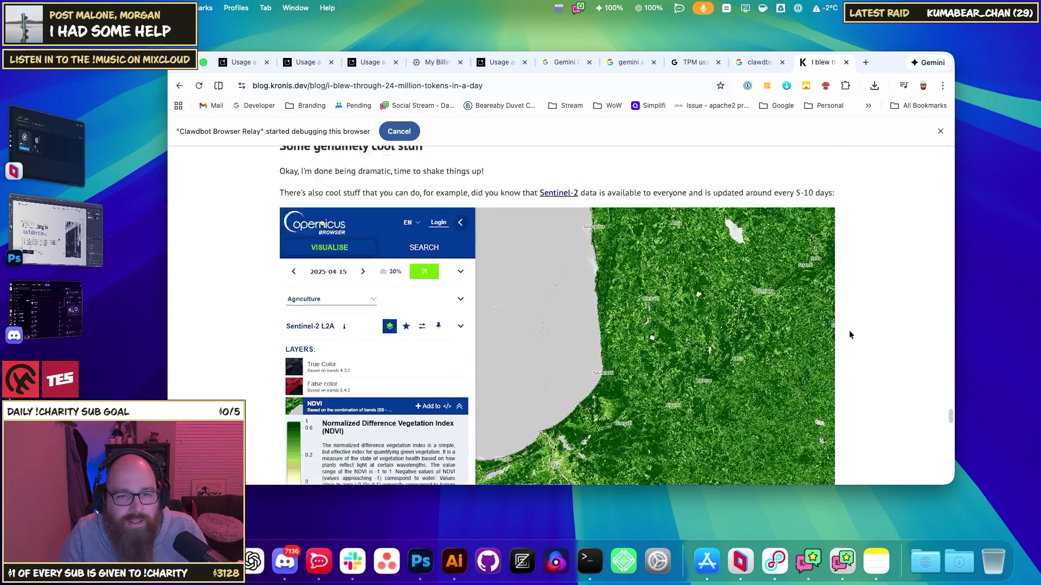
{"action": "scroll", "coordinate": [850, 334], "scroll_direction": "down", "scroll_amount": 20}
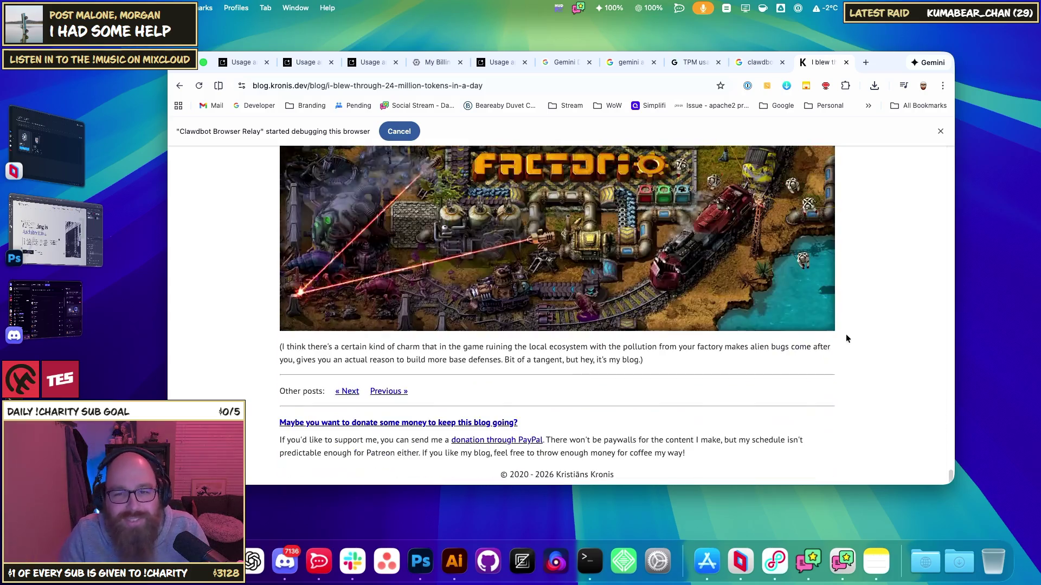
{"action": "scroll", "coordinate": [846, 338], "scroll_direction": "up", "scroll_amount": 20}
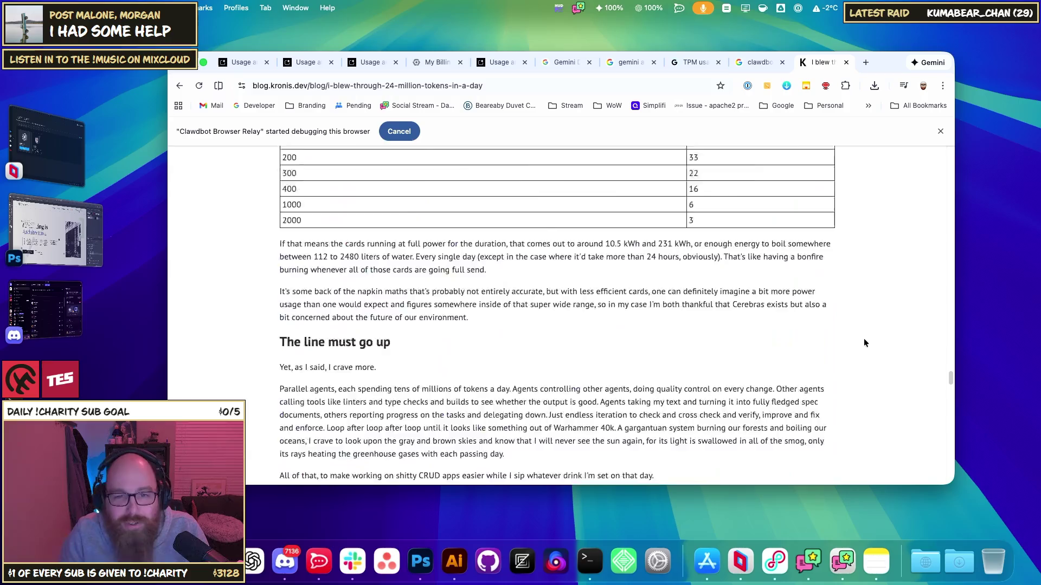
{"action": "scroll", "coordinate": [864, 341], "scroll_direction": "down", "scroll_amount": 10}
{"action": "scroll", "coordinate": [860, 342], "scroll_direction": "up", "scroll_amount": 2}
- Bring up Gemini 3 Pro Preview paid rates: $2.00 input, $12.00 output per 1M tokens
{"action": "left_click", "coordinate": [691, 62]}
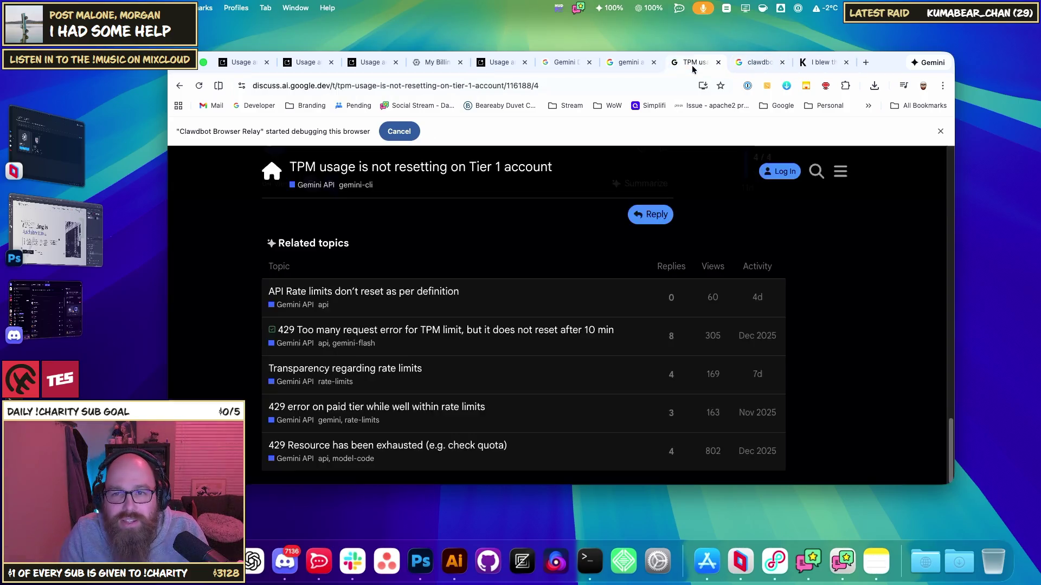
{"action": "left_click", "coordinate": [556, 63]}
{"action": "left_click", "coordinate": [502, 63]}
{"action": "left_click", "coordinate": [542, 63]}
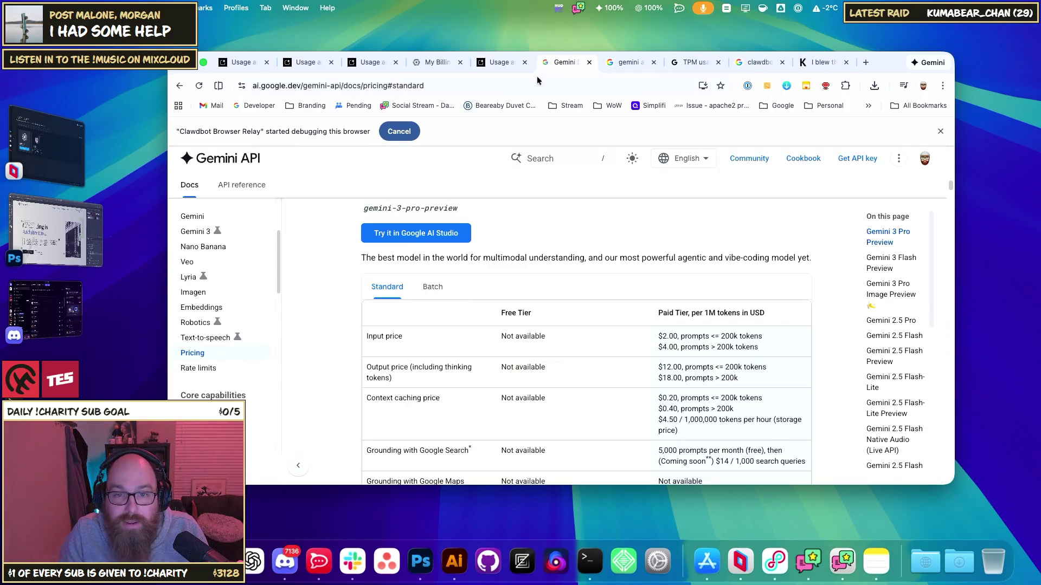
{"action": "scroll", "coordinate": [502, 308], "scroll_direction": "up", "scroll_amount": 5}
{"action": "scroll", "coordinate": [586, 306], "scroll_direction": "down", "scroll_amount": 7}
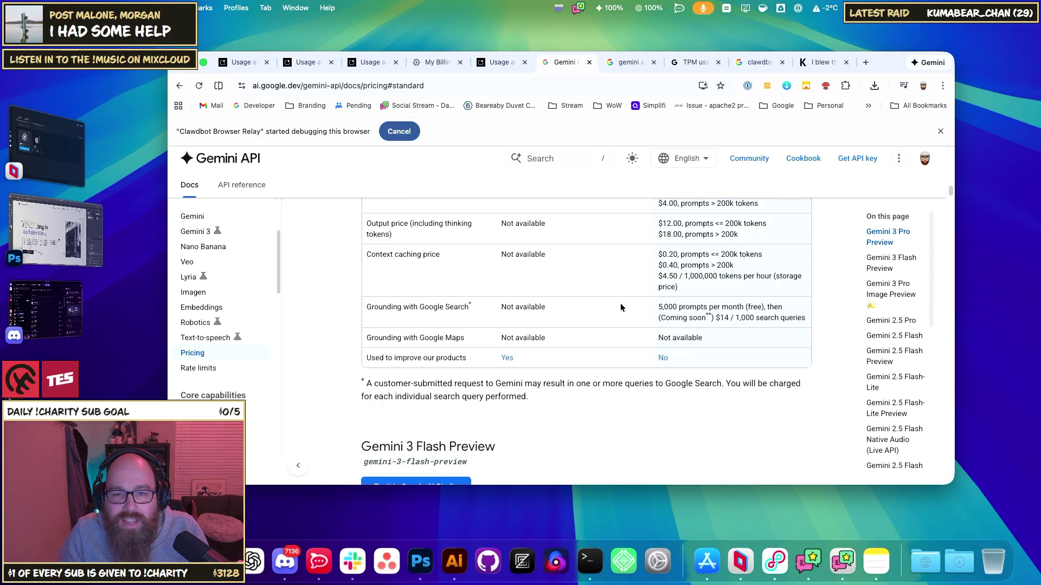
{"action": "scroll", "coordinate": [626, 310], "scroll_direction": "up", "scroll_amount": 2}
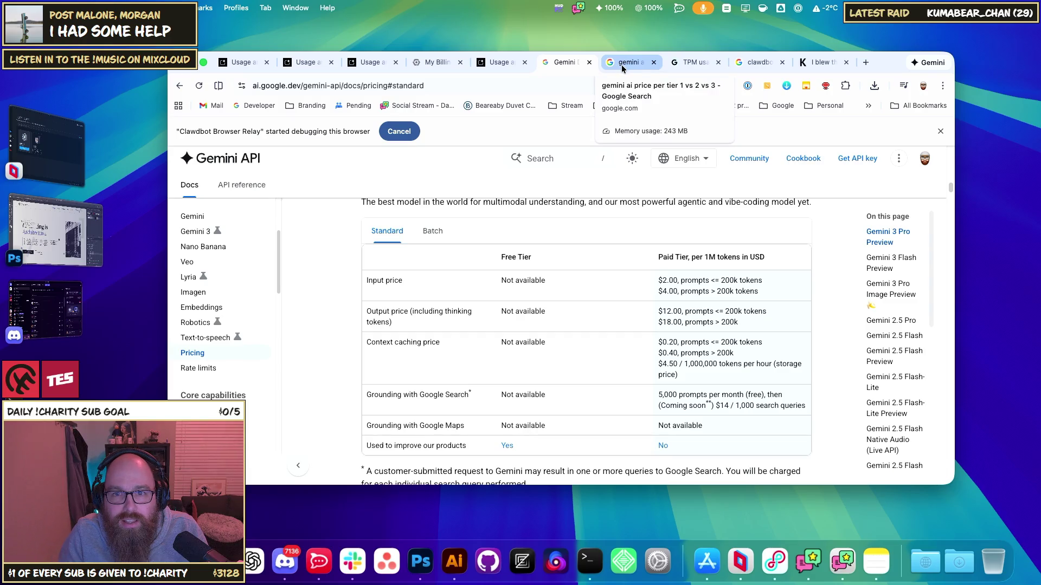
{"action": "left_click", "coordinate": [199, 369]}
{"action": "scroll", "coordinate": [503, 349], "scroll_direction": "down", "scroll_amount": 5}
{"action": "scroll", "coordinate": [503, 348], "scroll_direction": "down", "scroll_amount": 6}
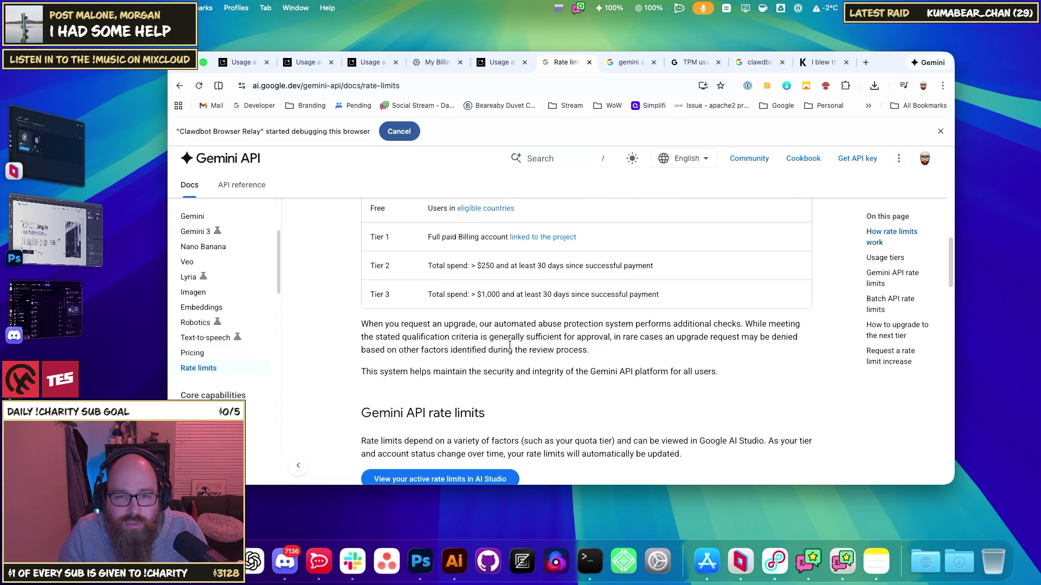
{"action": "scroll", "coordinate": [503, 368], "scroll_direction": "up", "scroll_amount": 3}
{"action": "scroll", "coordinate": [503, 386], "scroll_direction": "down", "scroll_amount": 1}
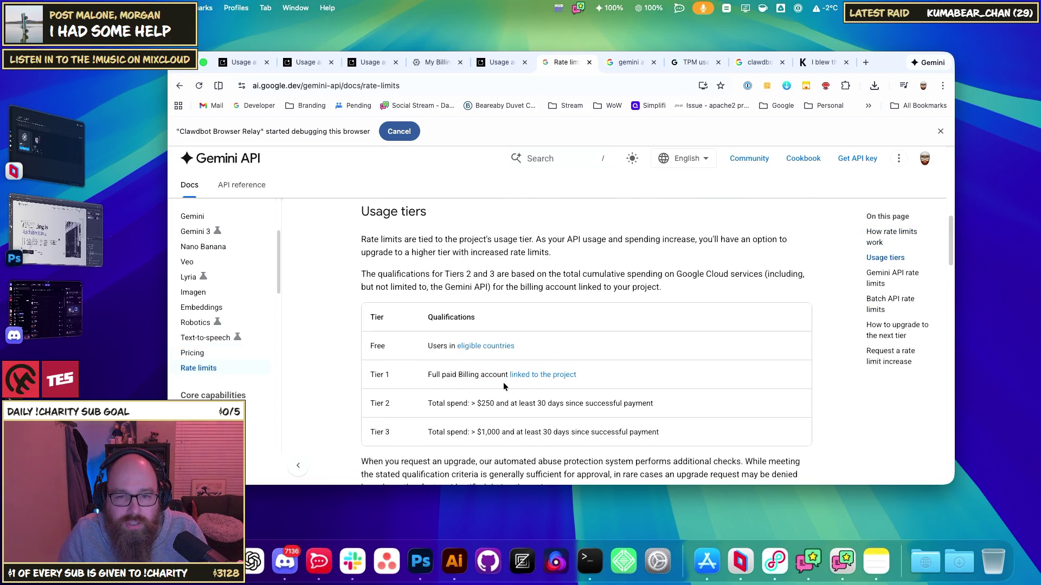
{"action": "double_click", "coordinate": [482, 405]}
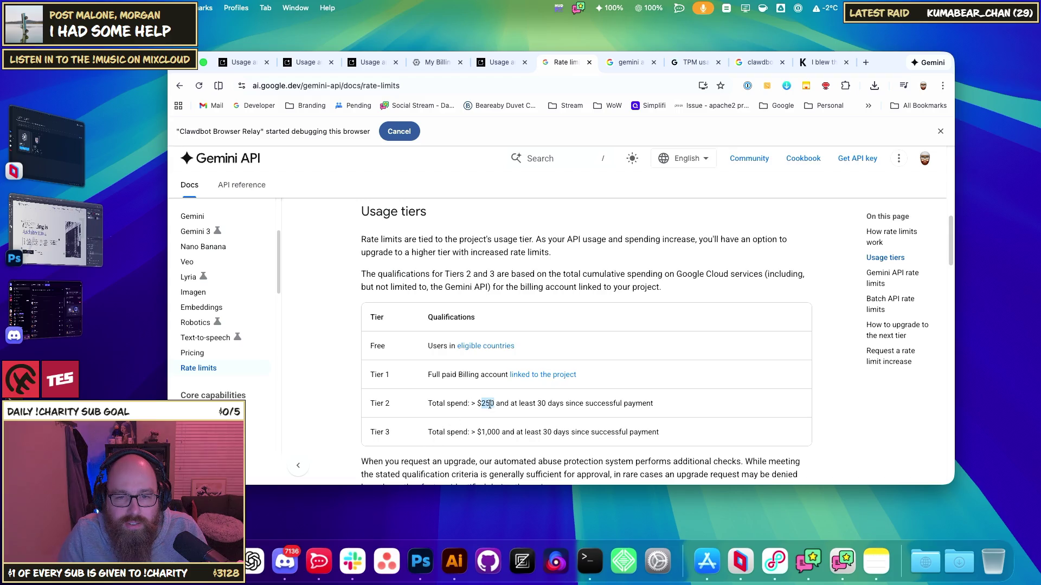
{"action": "left_click_drag", "start_coordinate": [437, 404], "coordinate": [504, 404]}
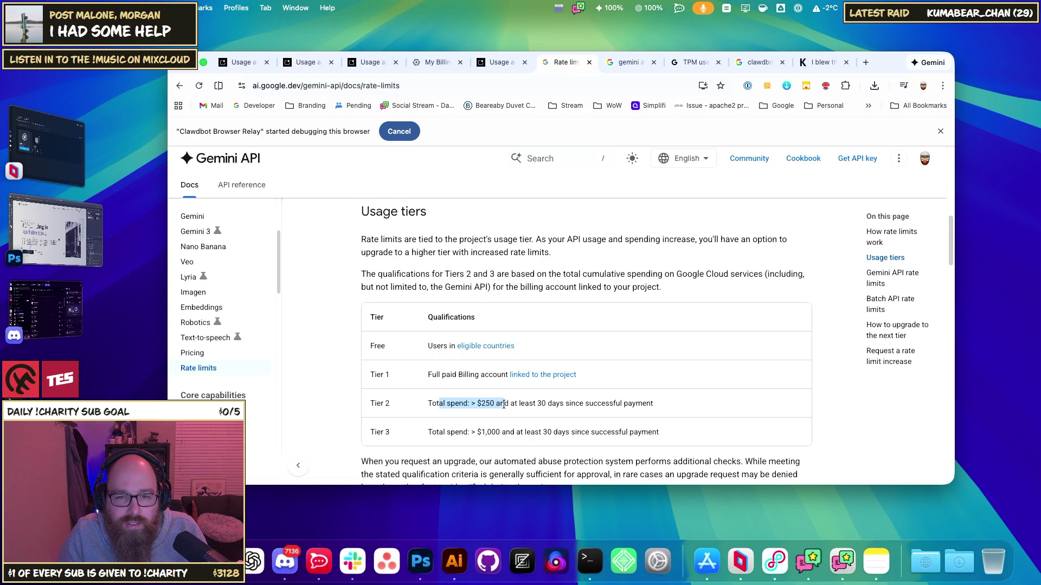
{"action": "left_click", "coordinate": [542, 406]}
{"action": "left_click_drag", "start_coordinate": [651, 405], "coordinate": [480, 406]}
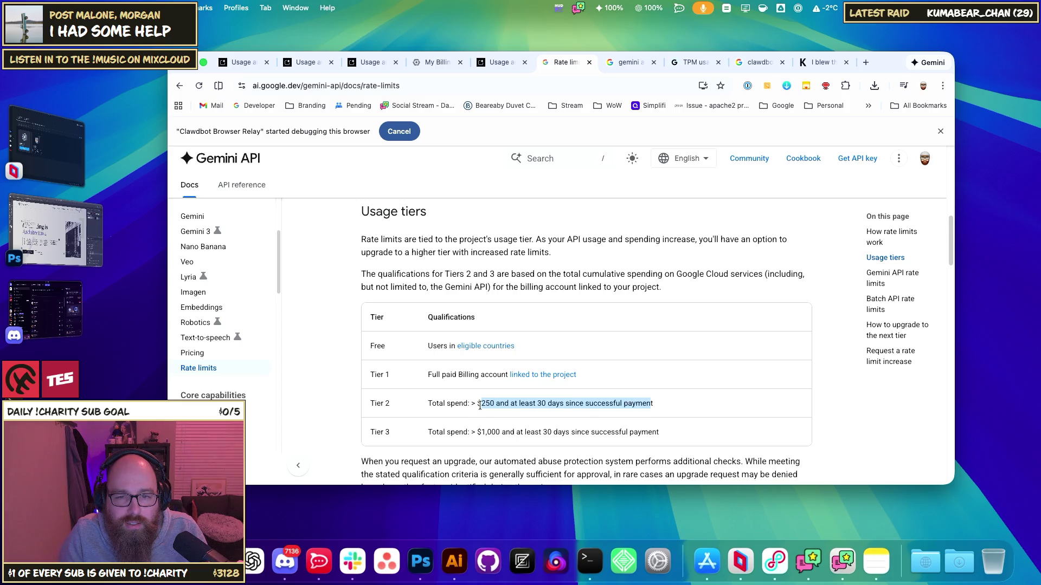
{"action": "left_click", "coordinate": [448, 396]}
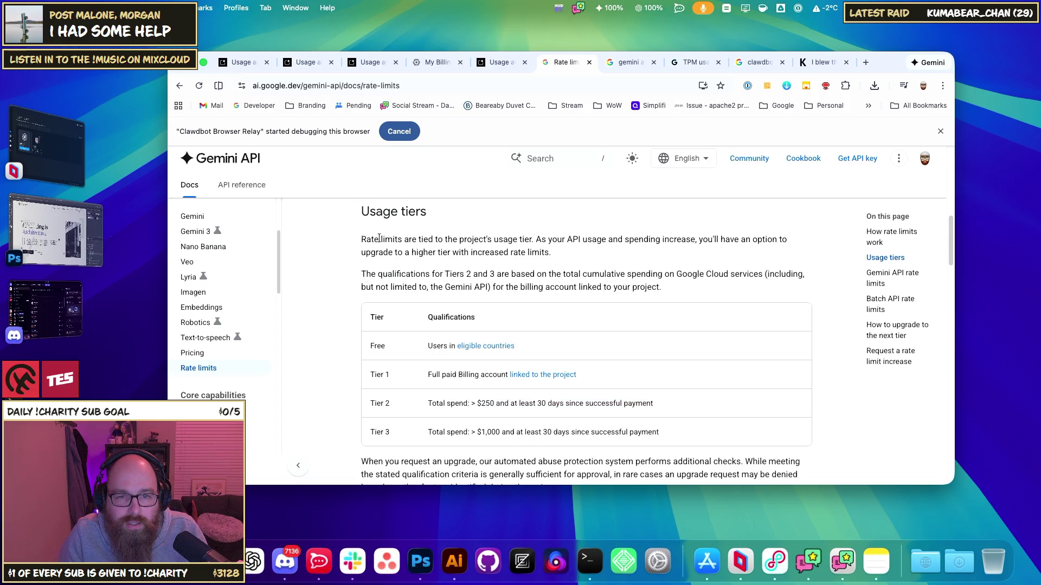
{"action": "left_click_drag", "start_coordinate": [379, 237], "coordinate": [694, 241]}
{"action": "left_click", "coordinate": [492, 427]}
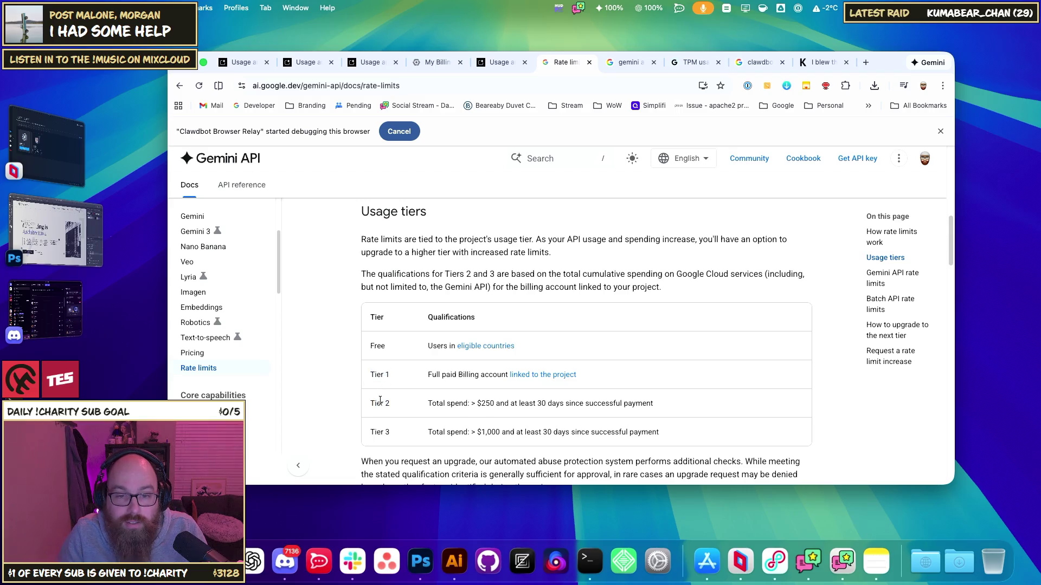
{"action": "mouse_move", "coordinate": [391, 404]}
{"action": "left_mouse_down"}
{"action": "mouse_move", "coordinate": [364, 406]}
{"action": "mouse_move", "coordinate": [370, 317]}
{"action": "left_mouse_up"}
{"action": "left_click", "coordinate": [471, 404]}
{"action": "left_click", "coordinate": [422, 403]}
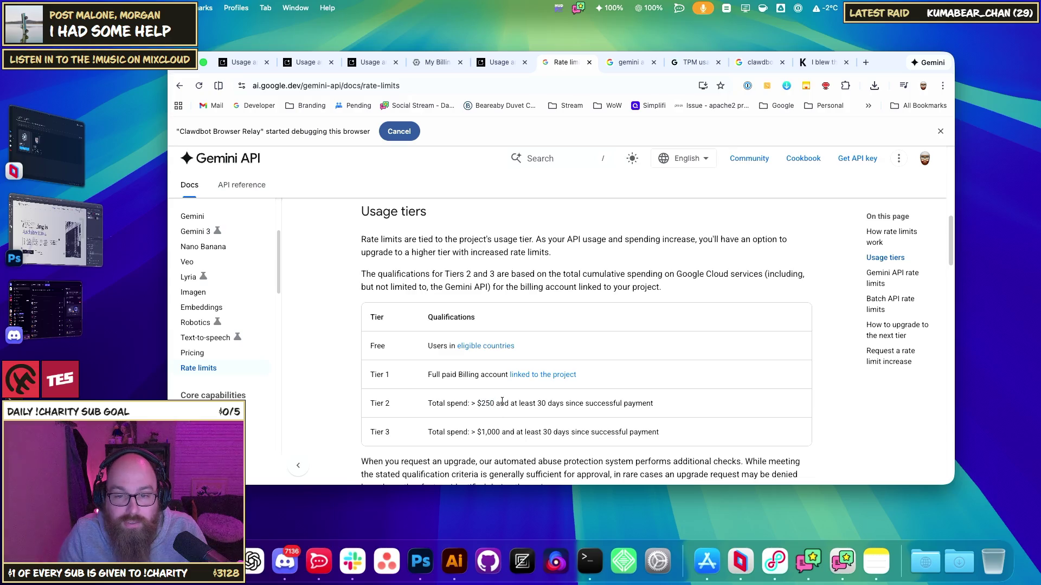
{"action": "left_click_drag", "start_coordinate": [496, 406], "coordinate": [645, 406]}
{"action": "left_click", "coordinate": [619, 410]}
{"action": "scroll", "coordinate": [620, 411], "scroll_direction": "down", "scroll_amount": 3}
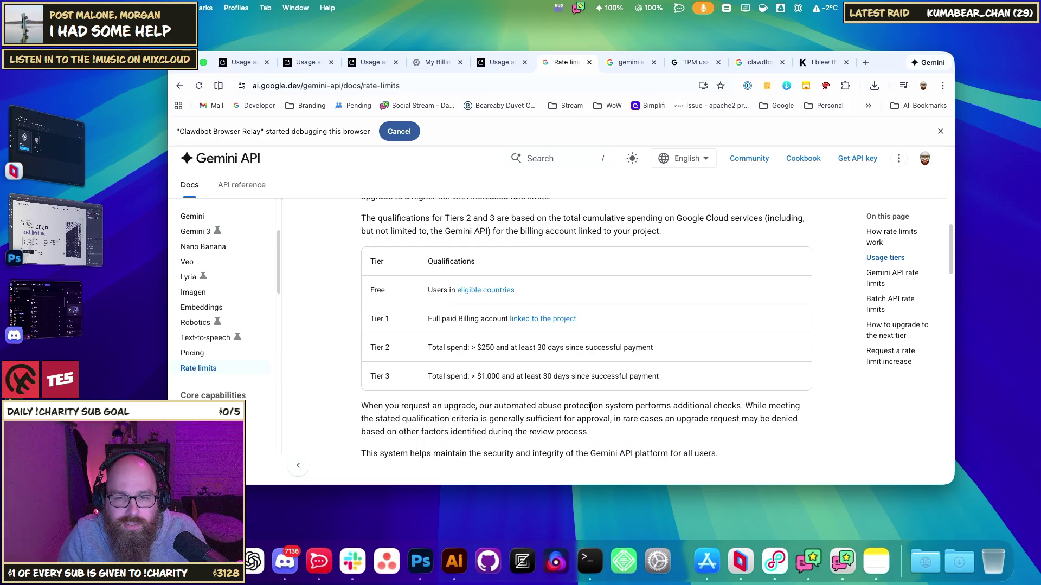
{"action": "left_click_drag", "start_coordinate": [489, 349], "coordinate": [534, 349]}
{"action": "left_click", "coordinate": [534, 348]}
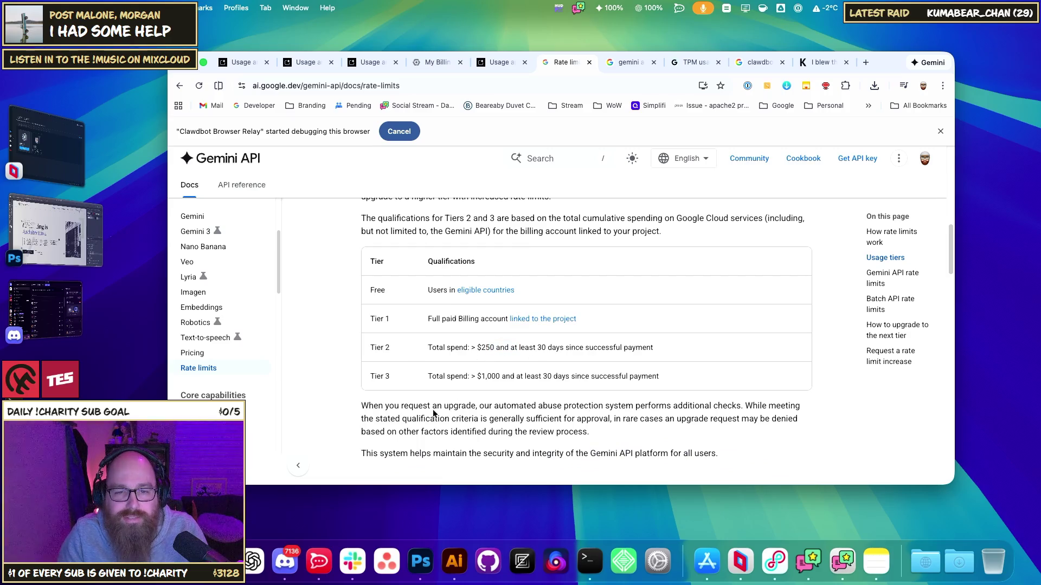
{"action": "mouse_move", "coordinate": [384, 411]}
{"action": "left_mouse_down"}
{"action": "mouse_move", "coordinate": [763, 411]}
{"action": "mouse_move", "coordinate": [475, 432]}
{"action": "left_mouse_up"}
- Compare Tier 1 and Tier 2 enqueued-token limits in the Batch API table
{"action": "scroll", "coordinate": [541, 420], "scroll_direction": "down", "scroll_amount": 2}
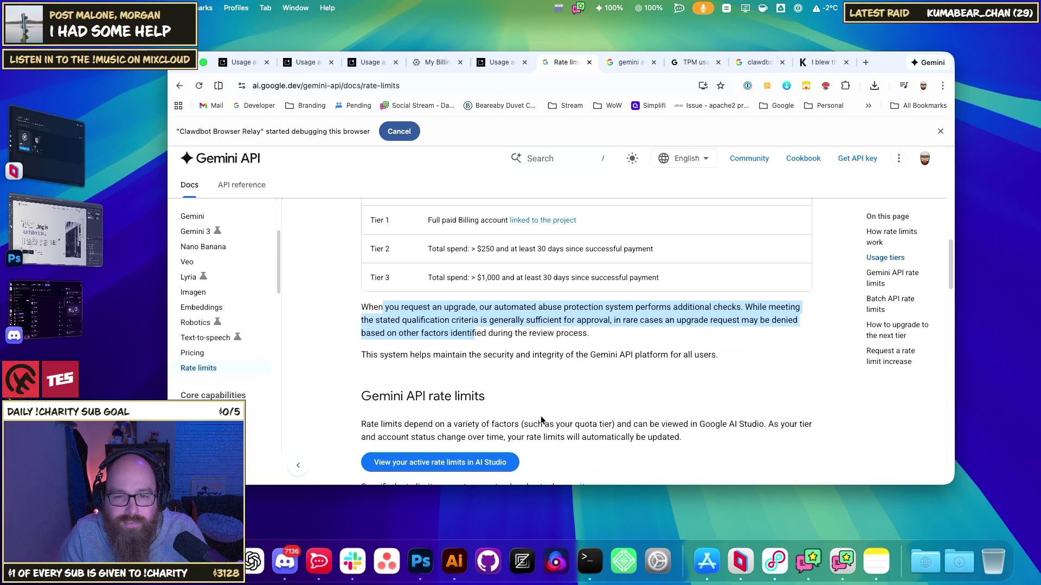
{"action": "scroll", "coordinate": [515, 420], "scroll_direction": "down", "scroll_amount": 2}
{"action": "scroll", "coordinate": [488, 416], "scroll_direction": "down", "scroll_amount": 2}
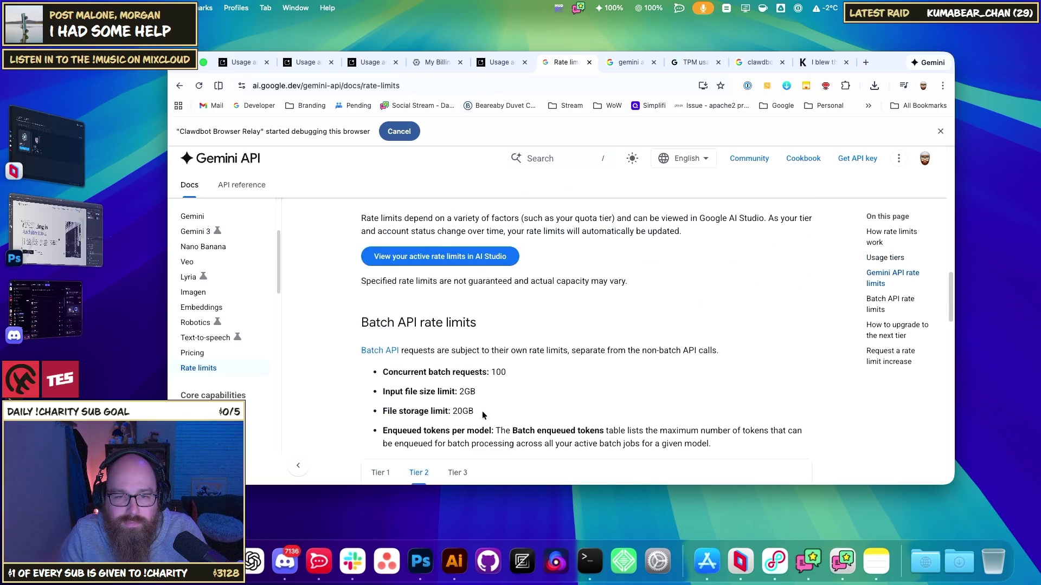
{"action": "scroll", "coordinate": [388, 366], "scroll_direction": "down", "scroll_amount": 6}
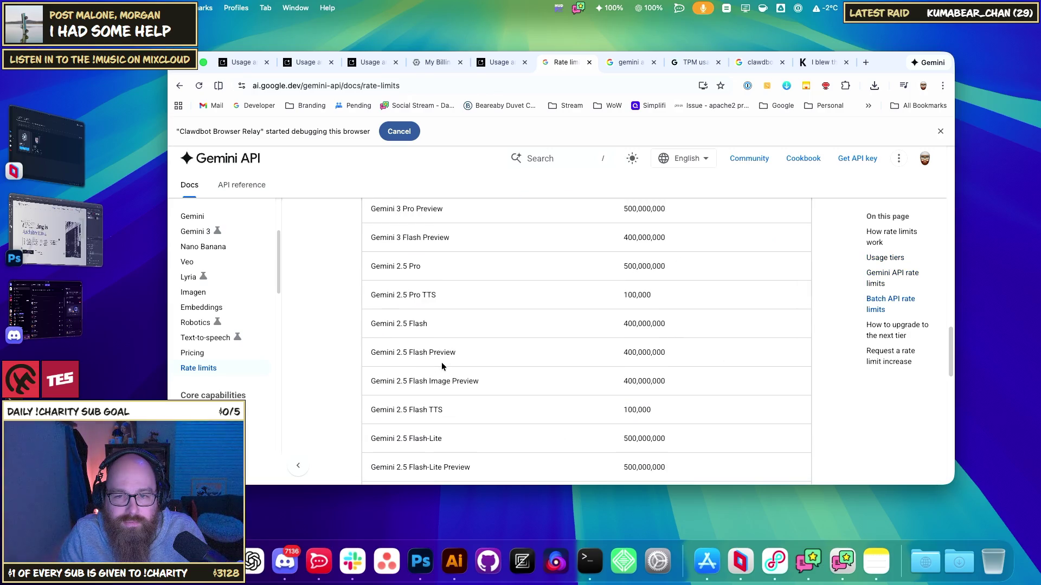
{"action": "scroll", "coordinate": [564, 371], "scroll_direction": "up", "scroll_amount": 2}
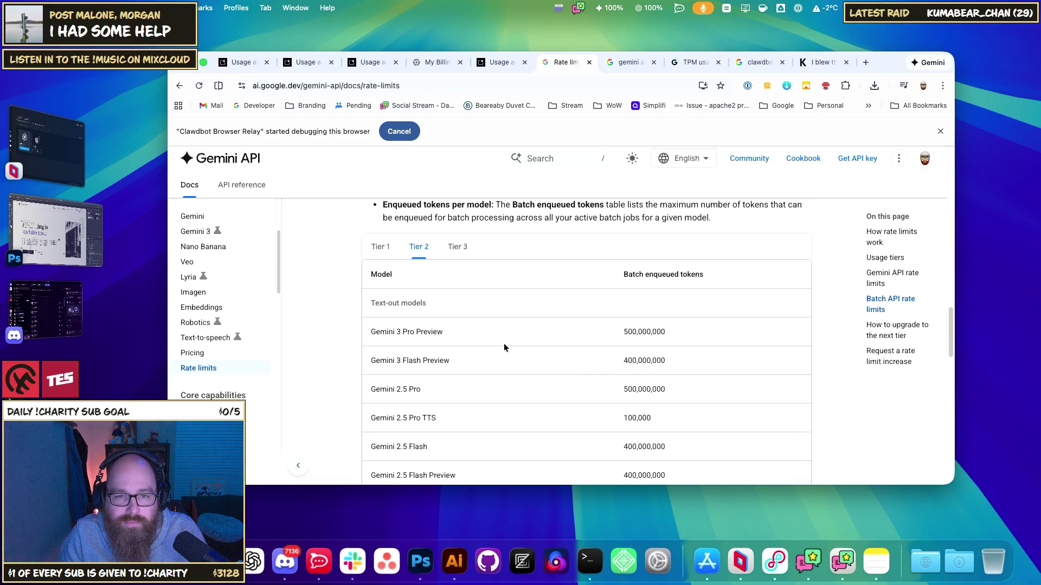
{"action": "scroll", "coordinate": [510, 343], "scroll_direction": "up", "scroll_amount": 1}
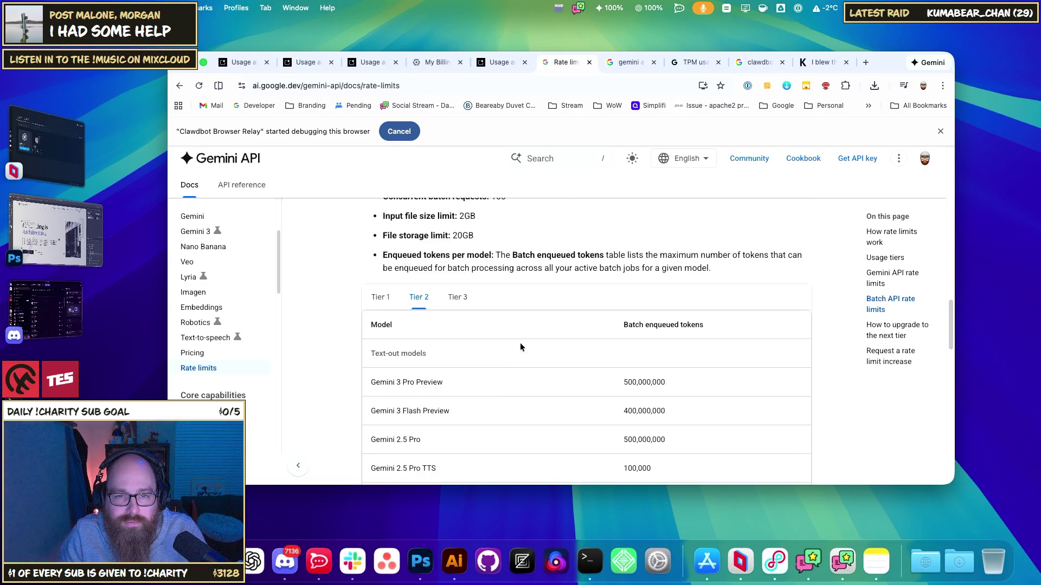
{"action": "left_click", "coordinate": [385, 303]}
{"action": "left_click", "coordinate": [427, 302]}
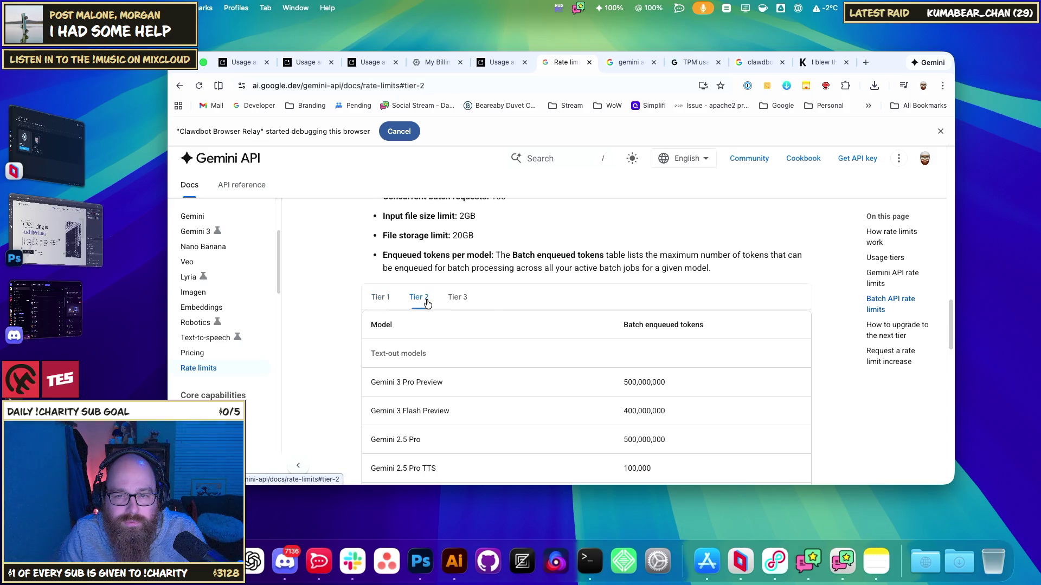
- Read the tier upgrade eligibility section, then return to the AI Studio Usage page
{"action": "scroll", "coordinate": [511, 315], "scroll_direction": "down", "scroll_amount": 9}
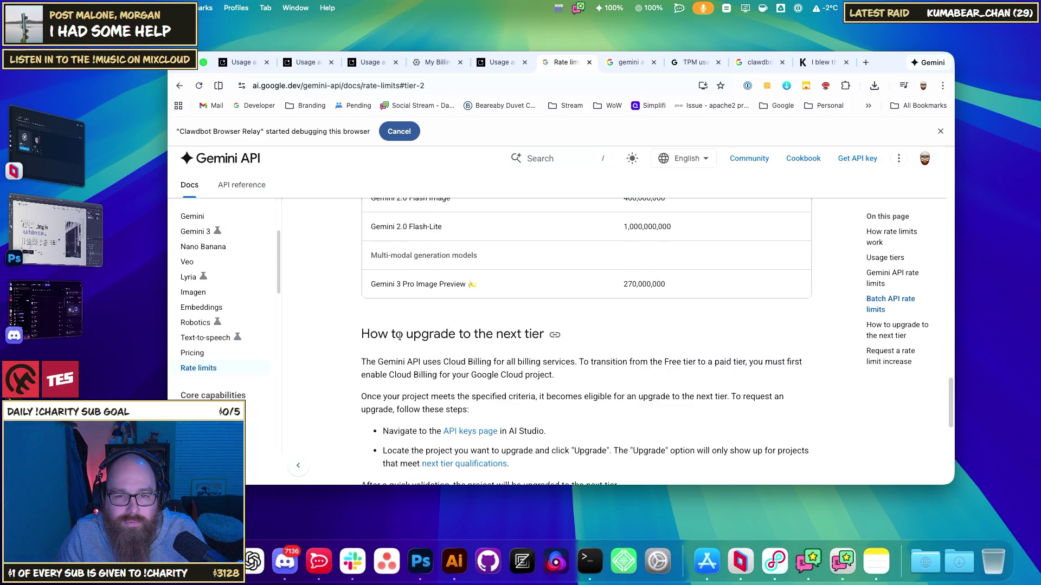
{"action": "scroll", "coordinate": [461, 336], "scroll_direction": "down", "scroll_amount": 2}
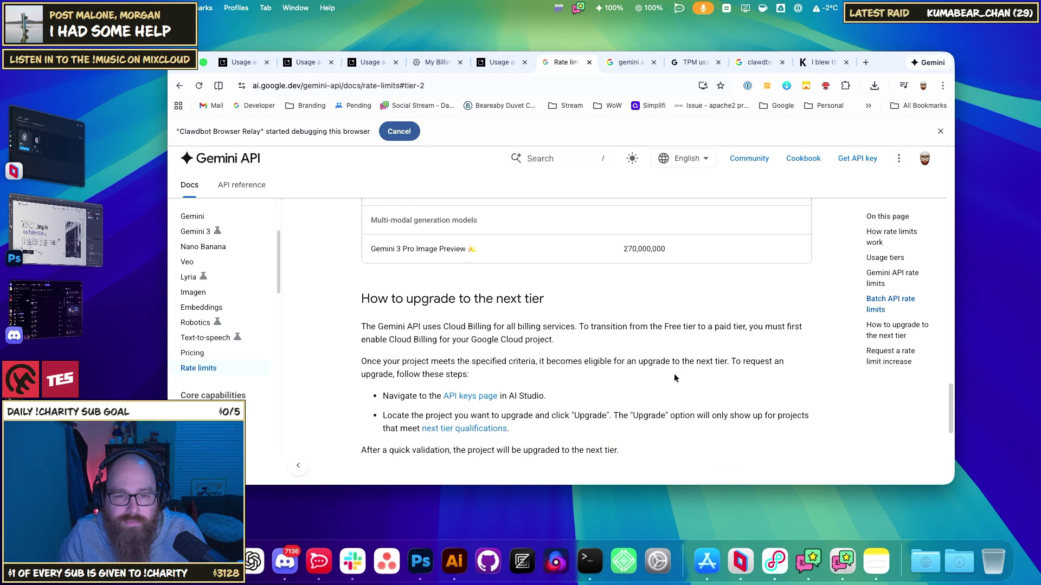
{"action": "scroll", "coordinate": [675, 378], "scroll_direction": "down", "scroll_amount": 2}
{"action": "left_click_drag", "start_coordinate": [582, 322], "coordinate": [638, 324]}
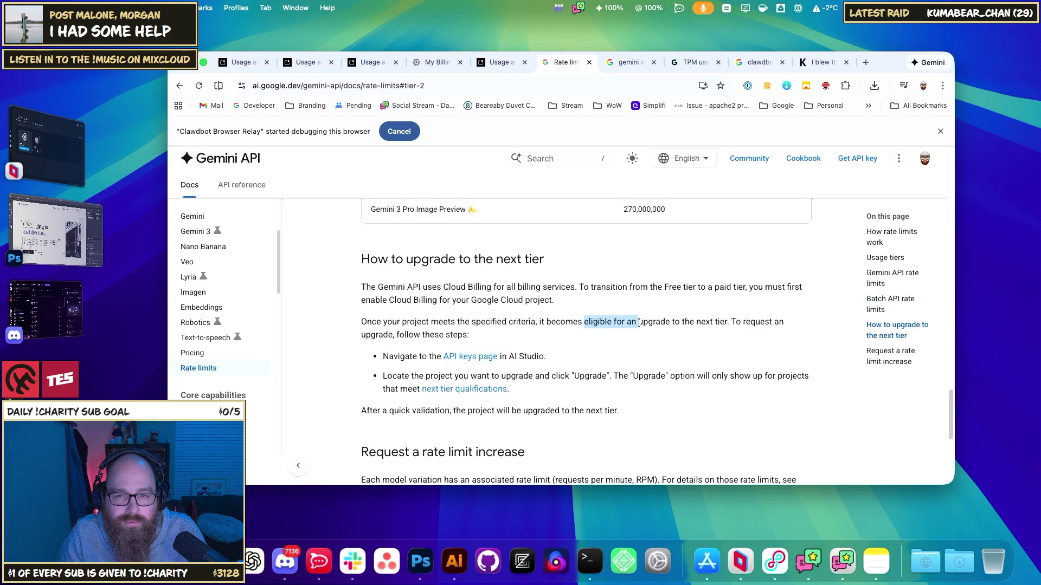
{"action": "left_click", "coordinate": [669, 323]}
{"action": "scroll", "coordinate": [446, 331], "scroll_direction": "down", "scroll_amount": 10}
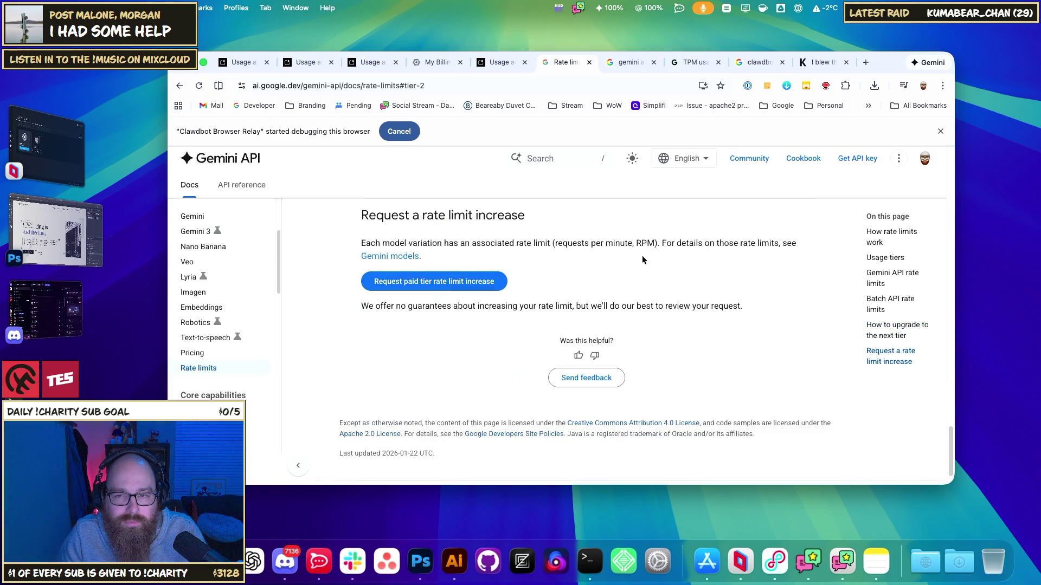
{"action": "scroll", "coordinate": [645, 271], "scroll_direction": "down", "scroll_amount": 1}
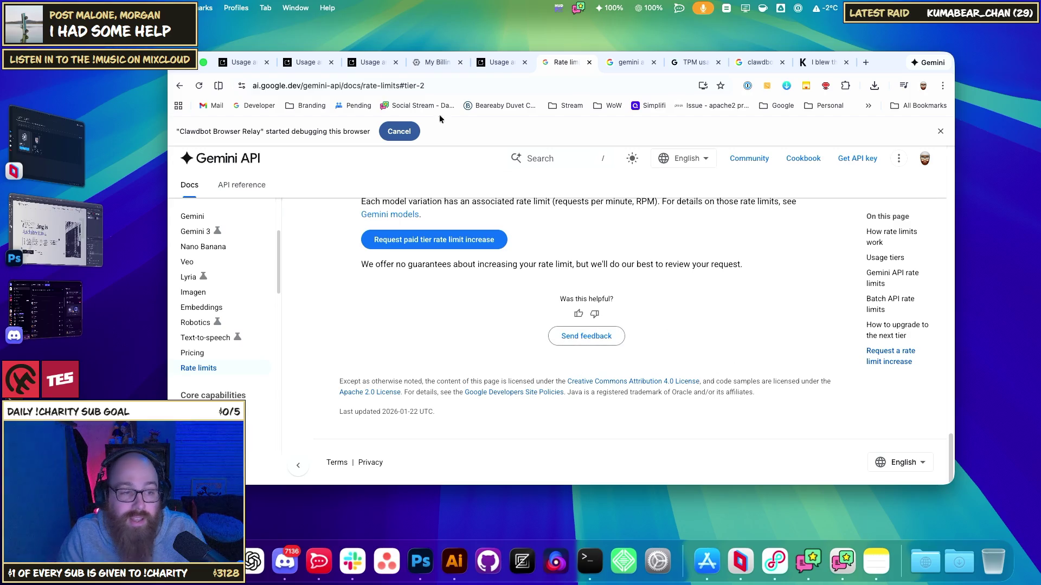
{"action": "left_click", "coordinate": [216, 64]}
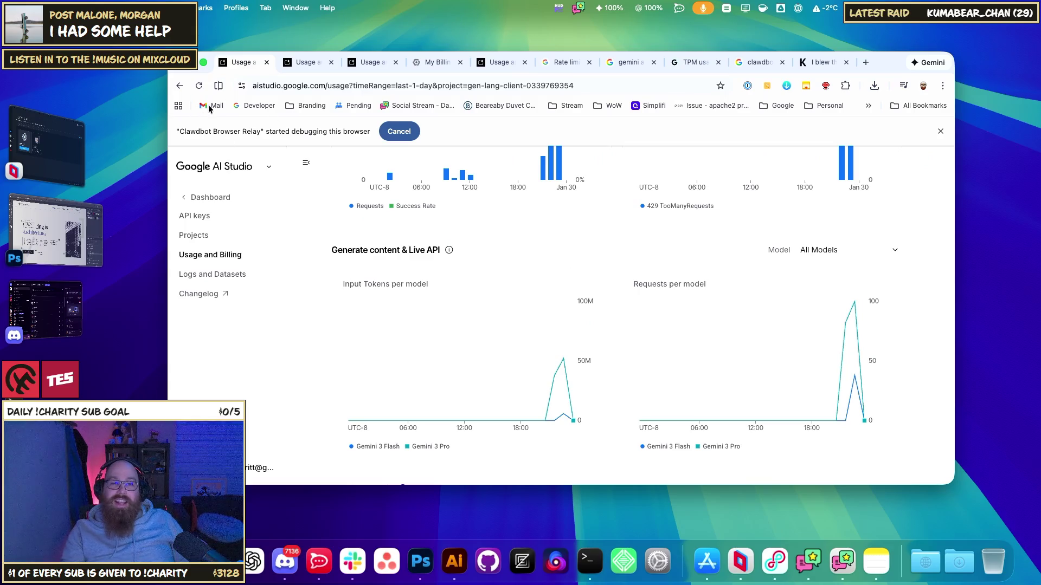
- Refresh Usage, inspect token peaks, and view Billing: $0.98 cost, $0.98 savings, $0.00 owed
{"action": "left_click", "coordinate": [199, 86]}
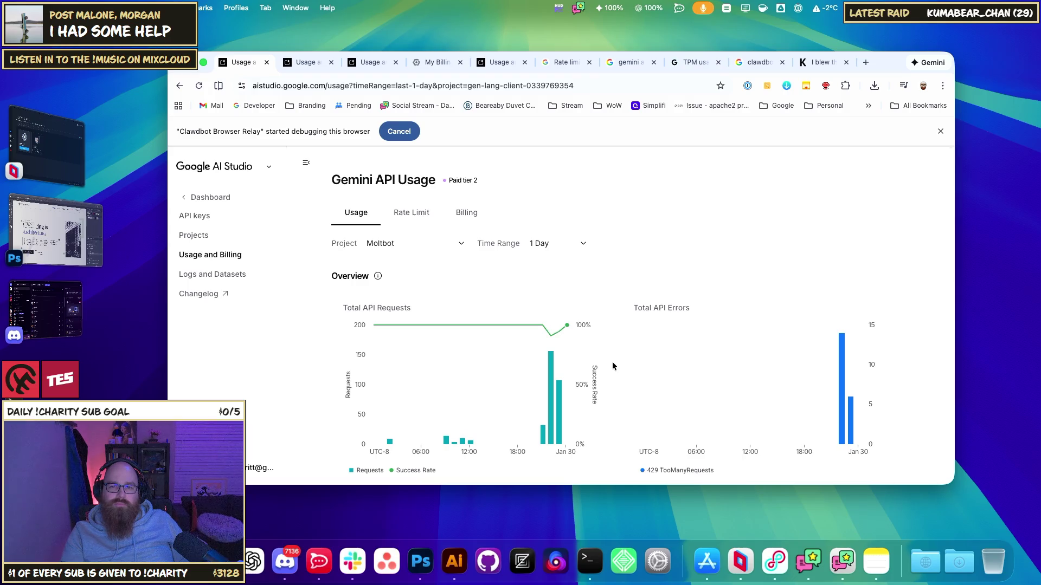
{"action": "mouse_move", "coordinate": [843, 352]}
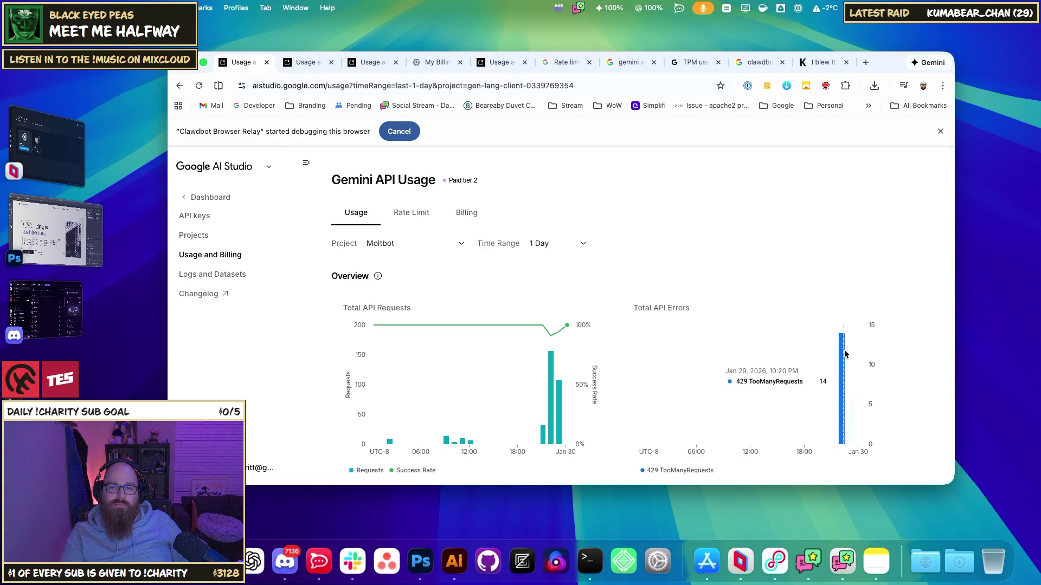
{"action": "scroll", "coordinate": [607, 354], "scroll_direction": "down", "scroll_amount": 5}
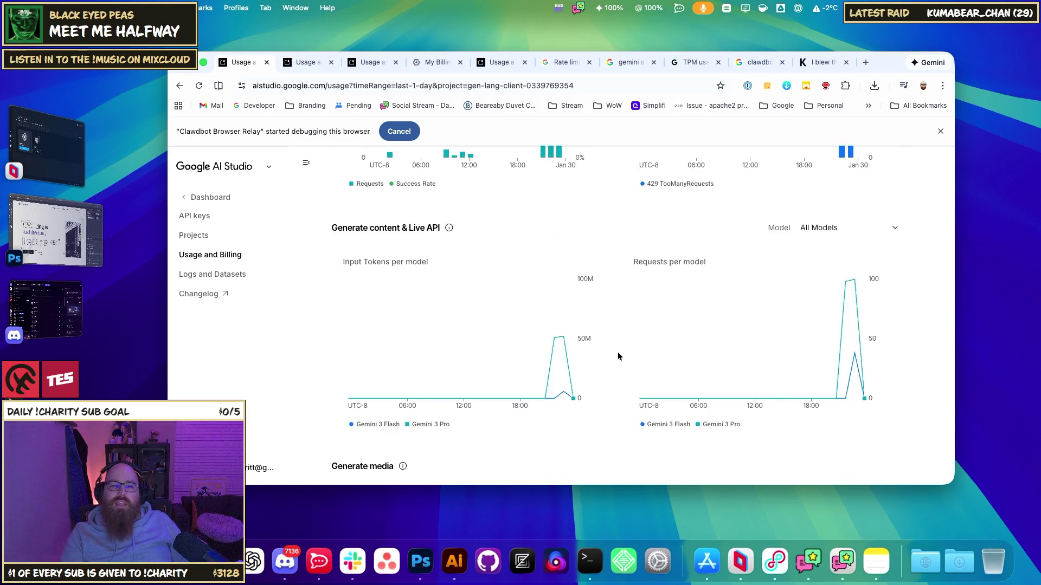
{"action": "mouse_move", "coordinate": [562, 368]}
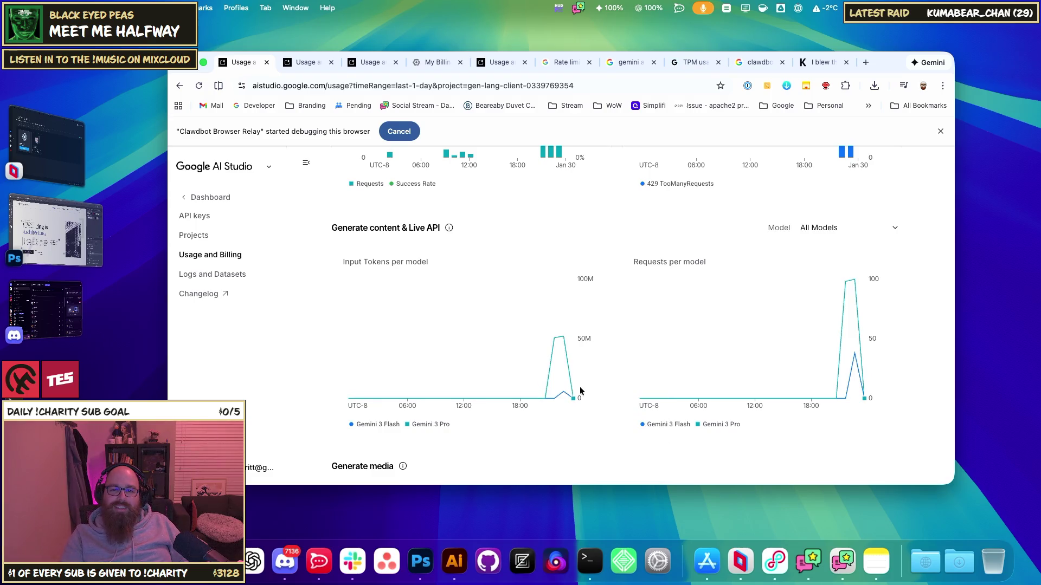
{"action": "mouse_move", "coordinate": [572, 393]}
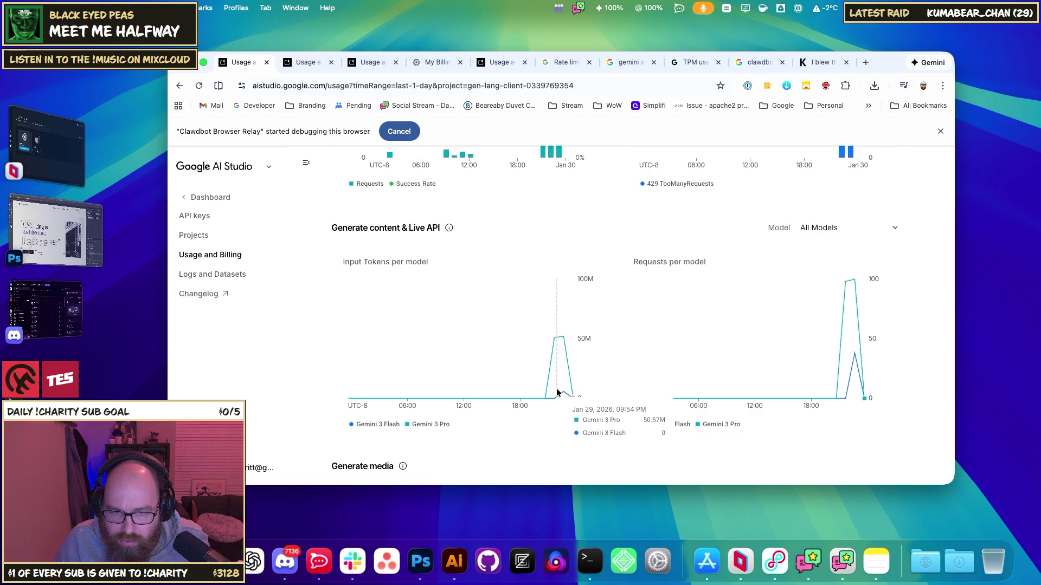
{"action": "scroll", "coordinate": [586, 382], "scroll_direction": "up", "scroll_amount": 10}
{"action": "left_click", "coordinate": [470, 218]}
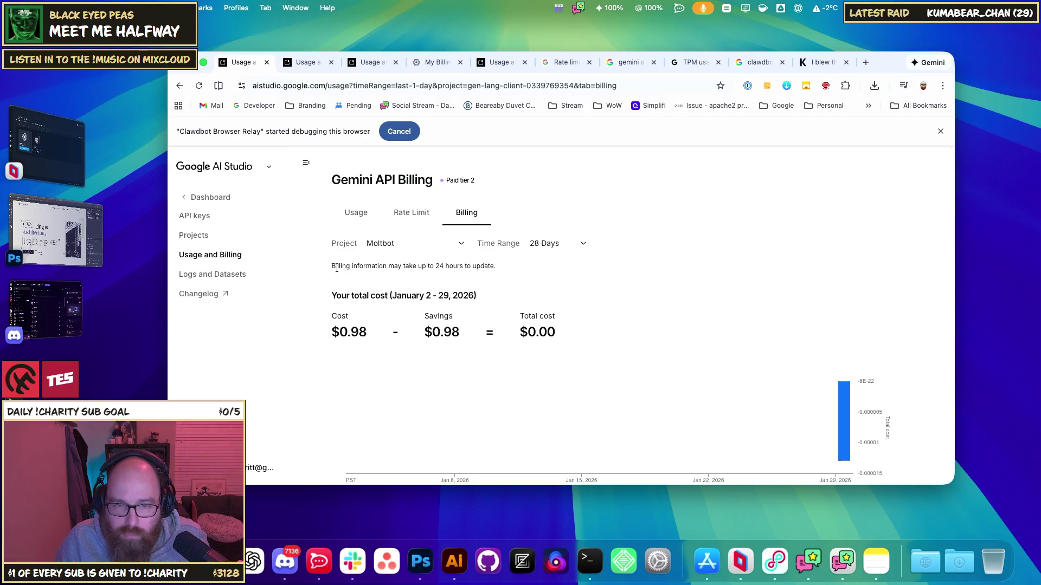
{"action": "left_click_drag", "start_coordinate": [335, 266], "coordinate": [458, 267]}
{"action": "left_click", "coordinate": [677, 277]}
{"action": "scroll", "coordinate": [813, 287], "scroll_direction": "down", "scroll_amount": 2}
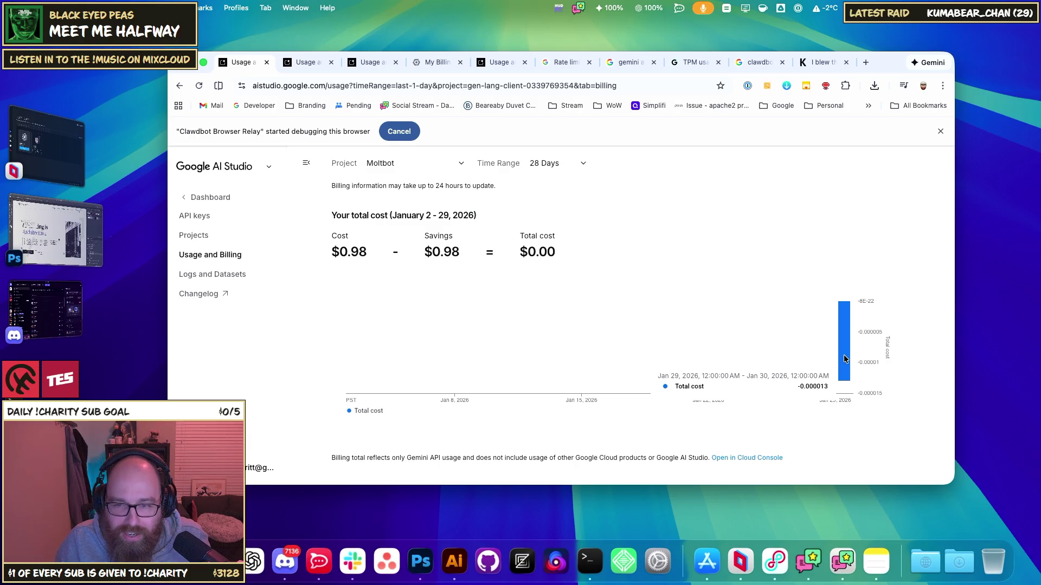
{"action": "scroll", "coordinate": [720, 309], "scroll_direction": "up", "scroll_amount": 2}
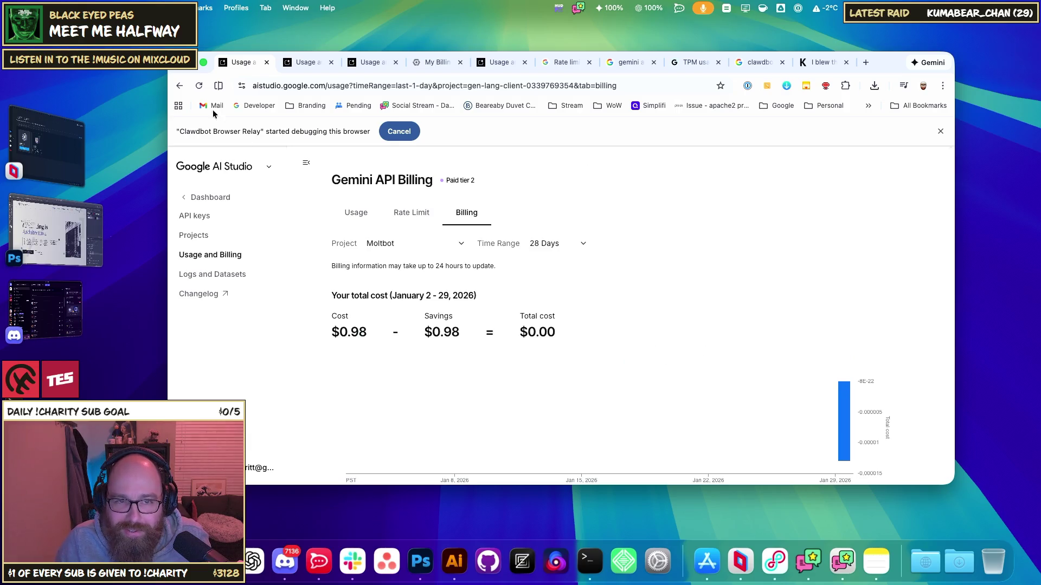
- Return to Moltbot's Usage charts and review the Jan 30 spike and 429 errors
{"action": "left_click", "coordinate": [178, 85]}
{"action": "scroll", "coordinate": [623, 347], "scroll_direction": "down", "scroll_amount": 10}
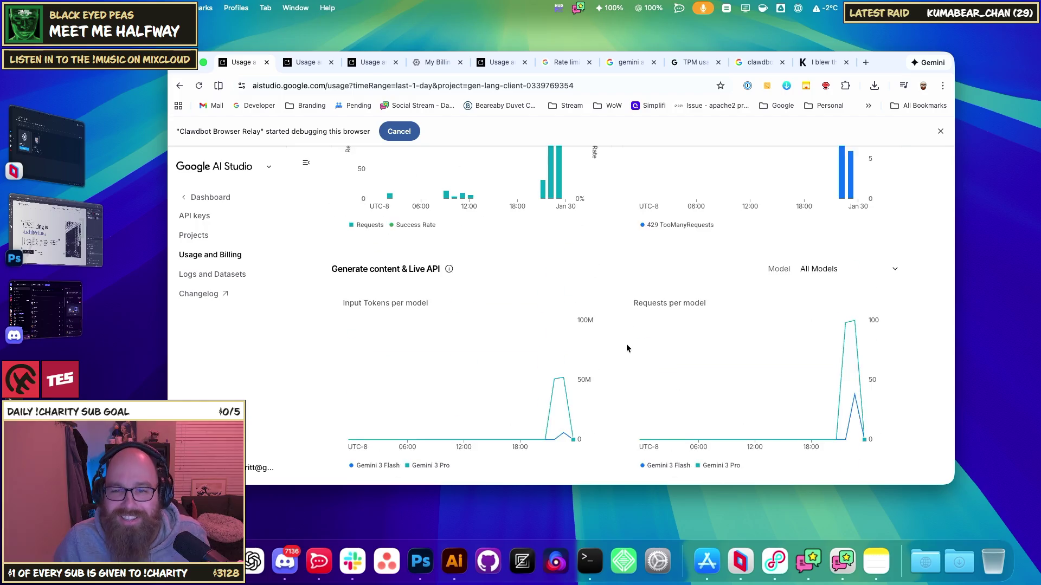
{"action": "mouse_move", "coordinate": [558, 230]}
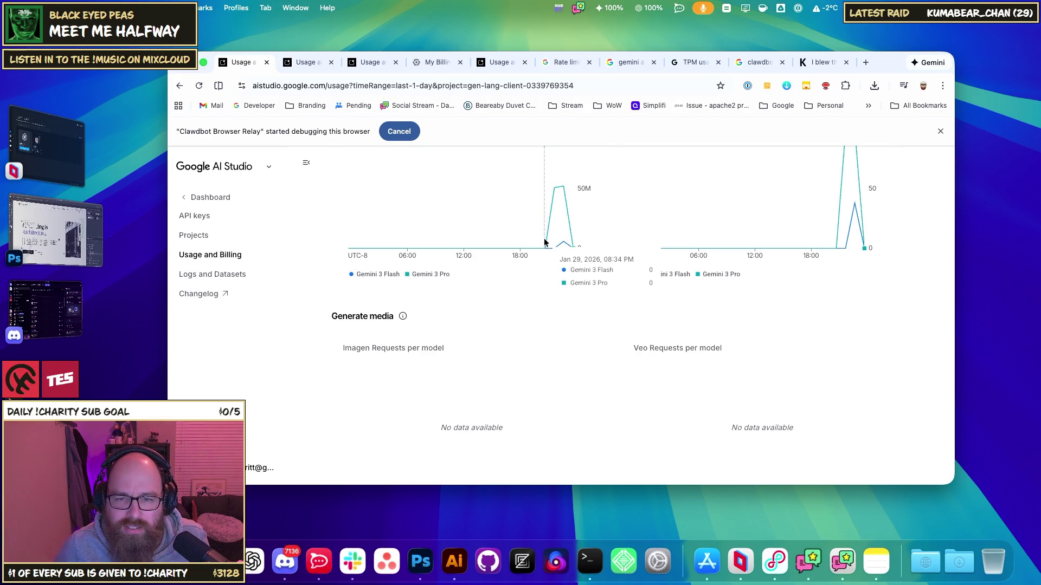
{"action": "scroll", "coordinate": [545, 242], "scroll_direction": "up", "scroll_amount": 1}
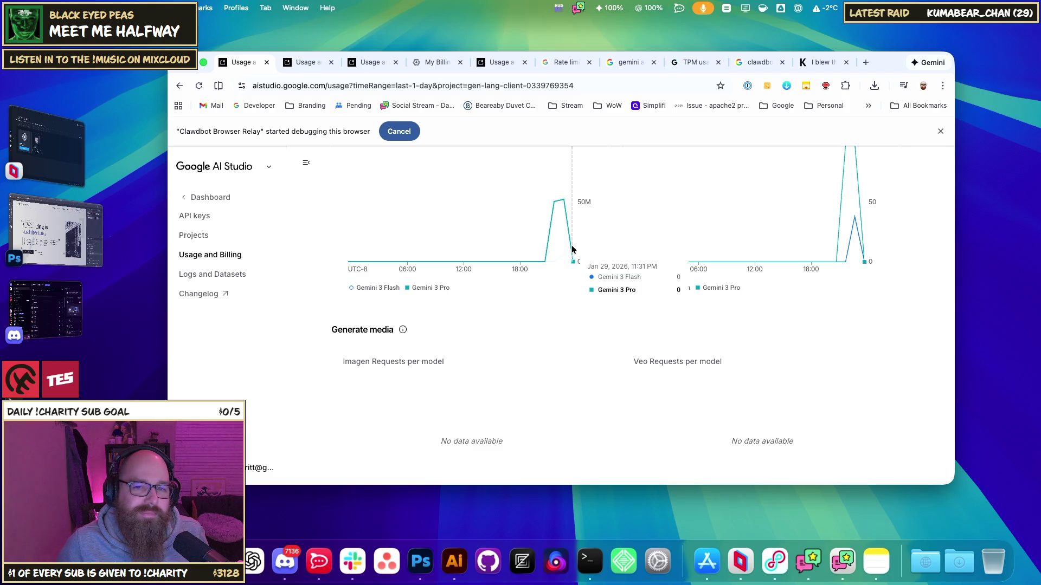
{"action": "scroll", "coordinate": [602, 341], "scroll_direction": "down", "scroll_amount": 7}
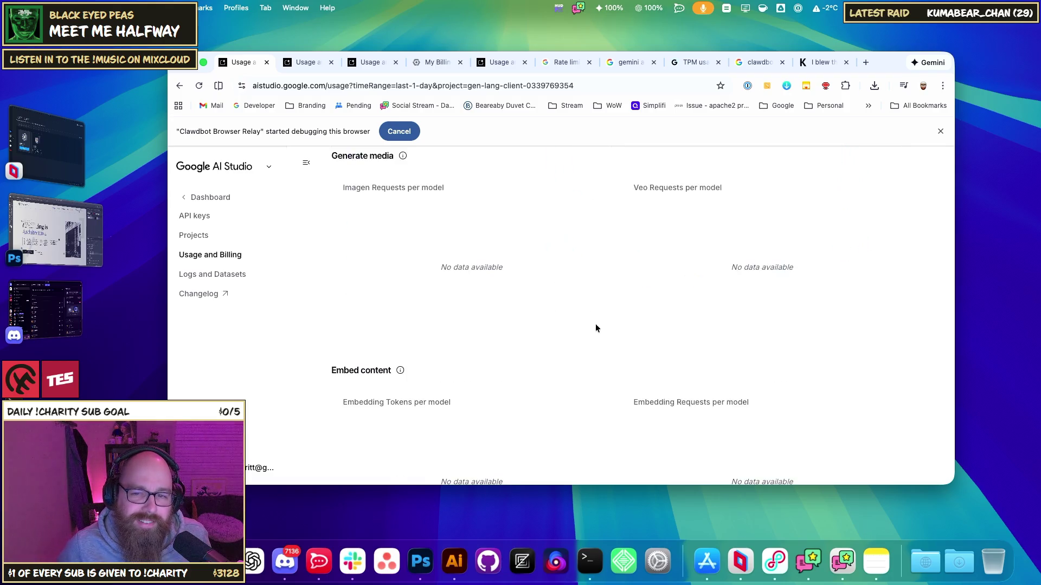
{"action": "scroll", "coordinate": [634, 387], "scroll_direction": "up", "scroll_amount": 15}
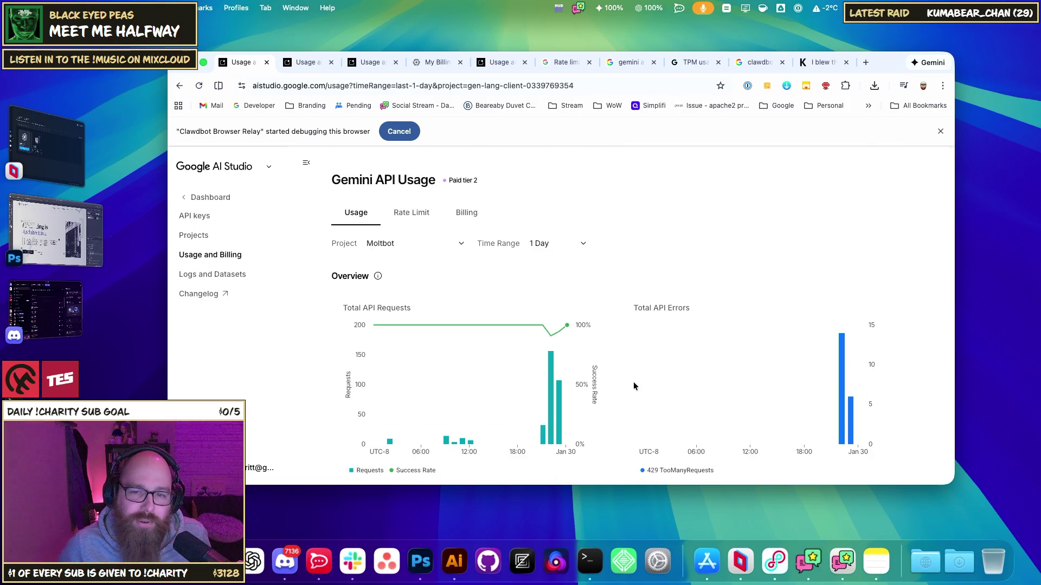
{"action": "scroll", "coordinate": [628, 366], "scroll_direction": "down", "scroll_amount": 9}
{"action": "scroll", "coordinate": [610, 338], "scroll_direction": "up", "scroll_amount": 4}
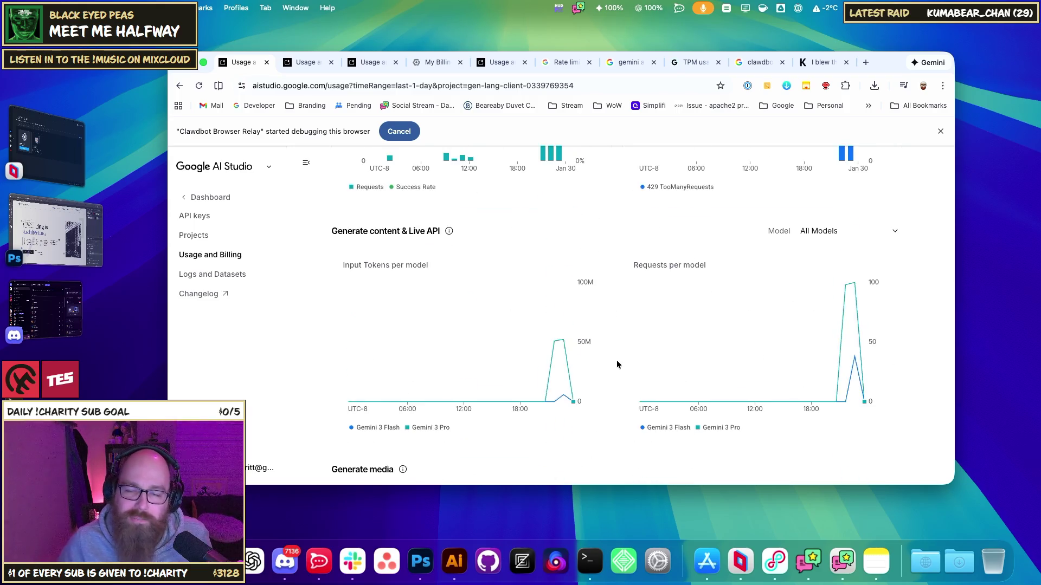
{"action": "scroll", "coordinate": [617, 361], "scroll_direction": "up", "scroll_amount": 5}
{"action": "scroll", "coordinate": [616, 365], "scroll_direction": "down", "scroll_amount": 5}
{"action": "scroll", "coordinate": [609, 358], "scroll_direction": "up", "scroll_amount": 5}
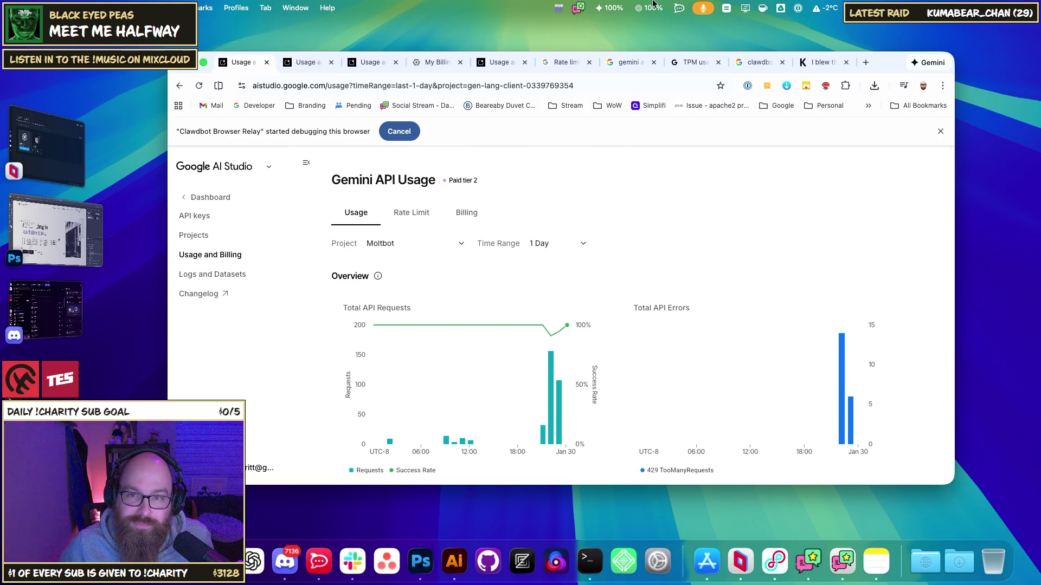
- Check remaining Gemini Pro and Flash quota, then note the project's Paid tier 2 label
{"action": "left_click", "coordinate": [610, 8]}
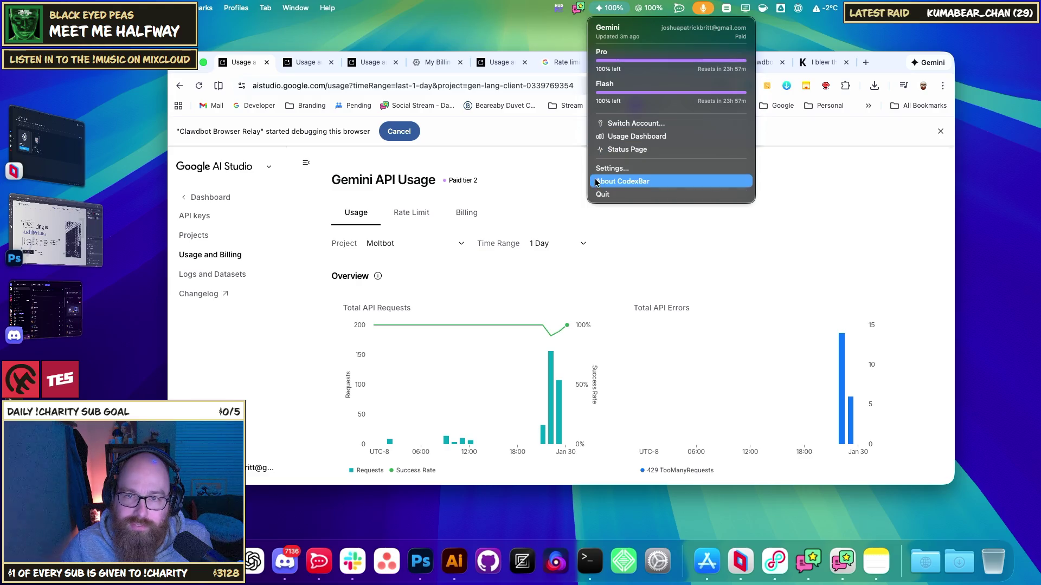
{"action": "left_click", "coordinate": [676, 228]}
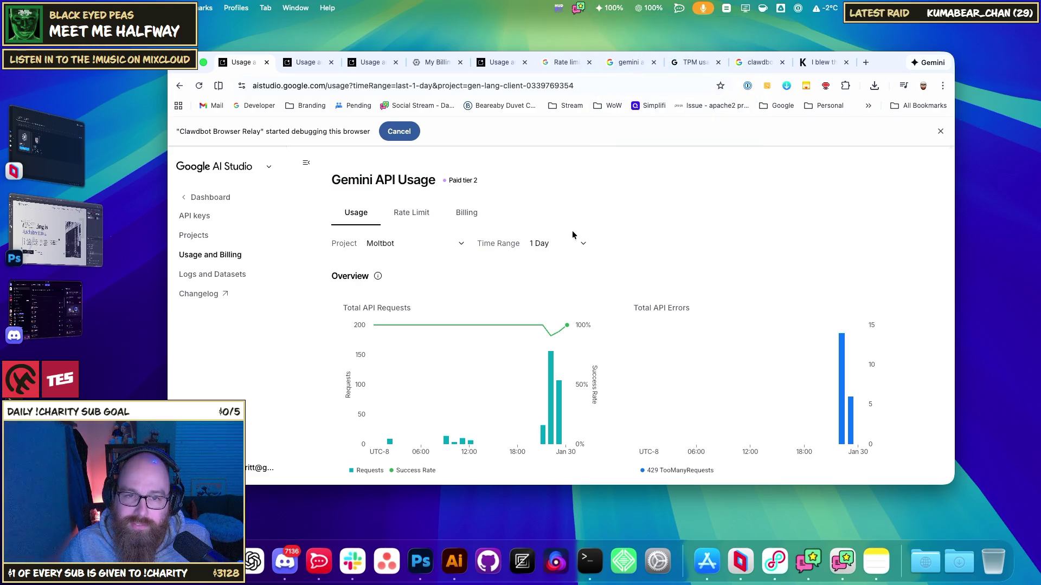
{"action": "left_click_drag", "start_coordinate": [451, 182], "coordinate": [477, 181]}
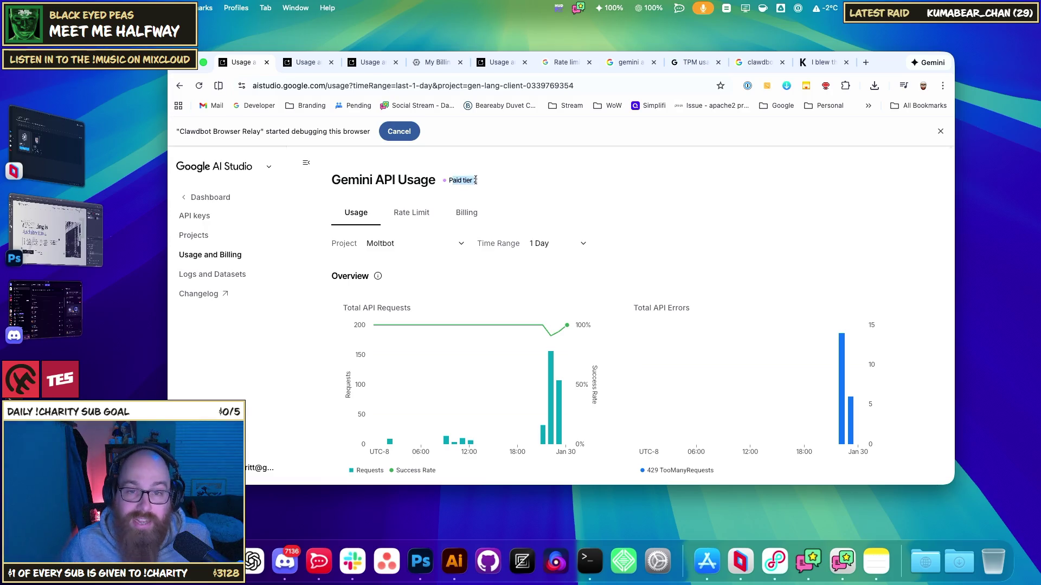
{"action": "left_click", "coordinate": [476, 181]}
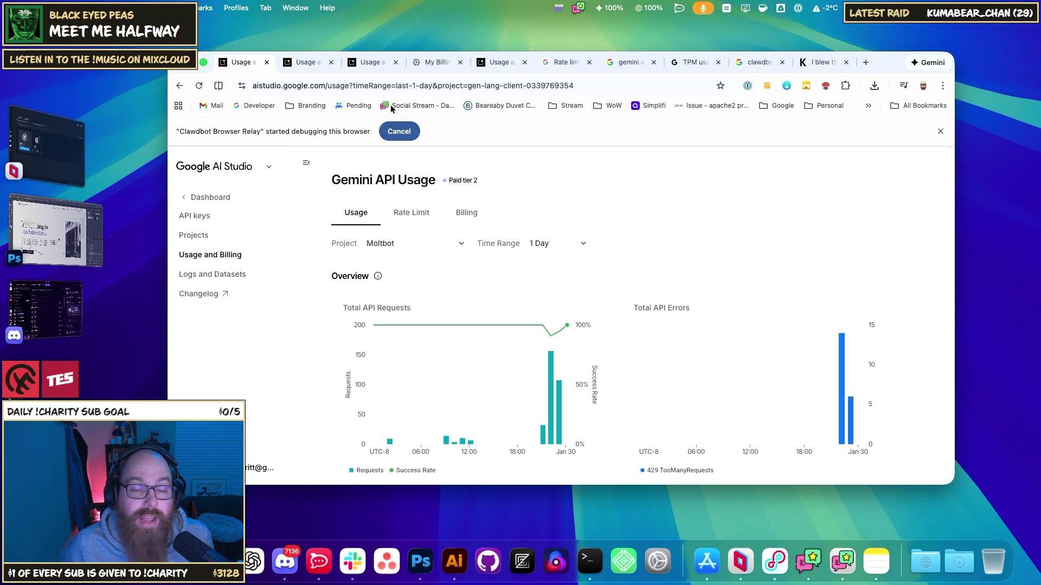
- Go from the rate limits docs' Batch API section to the Batch API page
{"action": "left_click", "coordinate": [497, 62]}
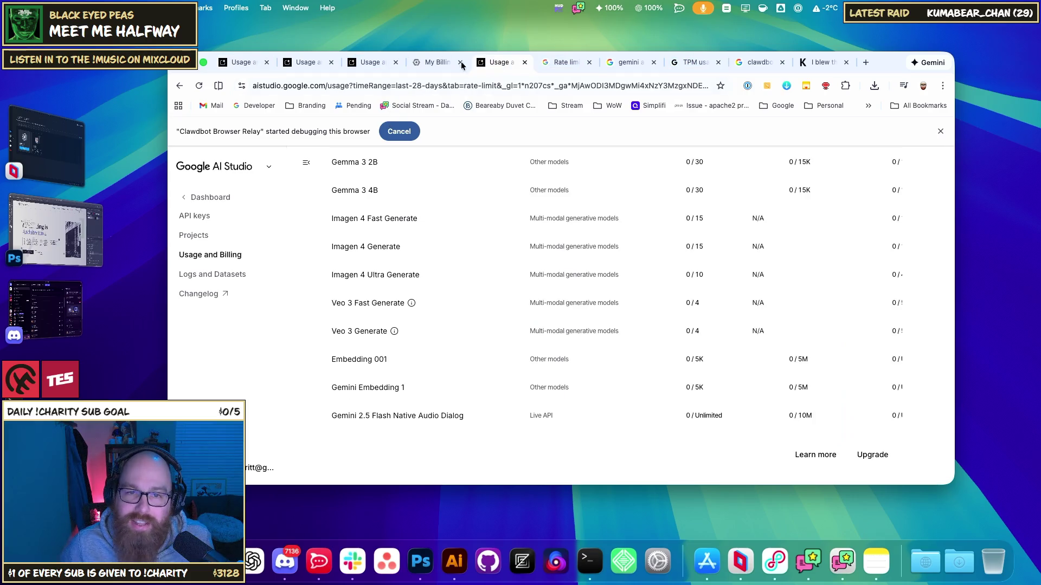
{"action": "left_click", "coordinate": [437, 63]}
{"action": "left_click", "coordinate": [497, 62]}
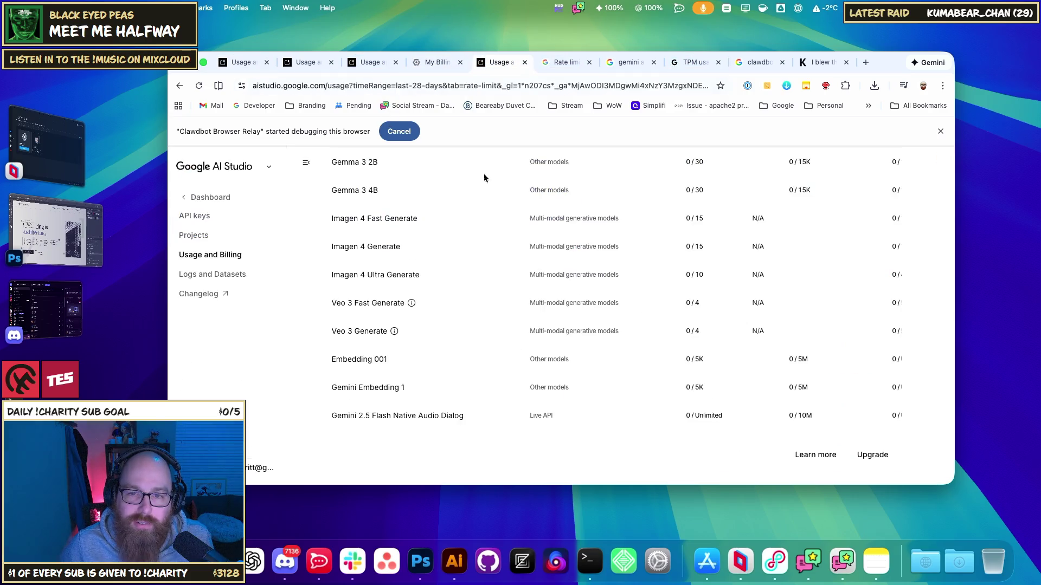
{"action": "left_click", "coordinate": [561, 62]}
{"action": "scroll", "coordinate": [542, 314], "scroll_direction": "up", "scroll_amount": 5}
{"action": "scroll", "coordinate": [544, 323], "scroll_direction": "up", "scroll_amount": 8}
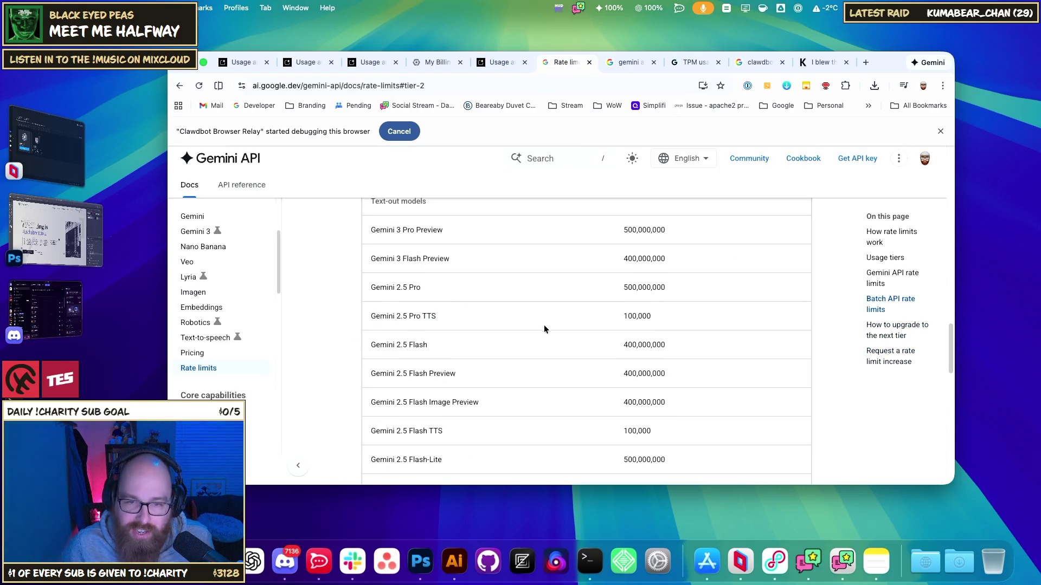
{"action": "scroll", "coordinate": [418, 303], "scroll_direction": "up", "scroll_amount": 5}
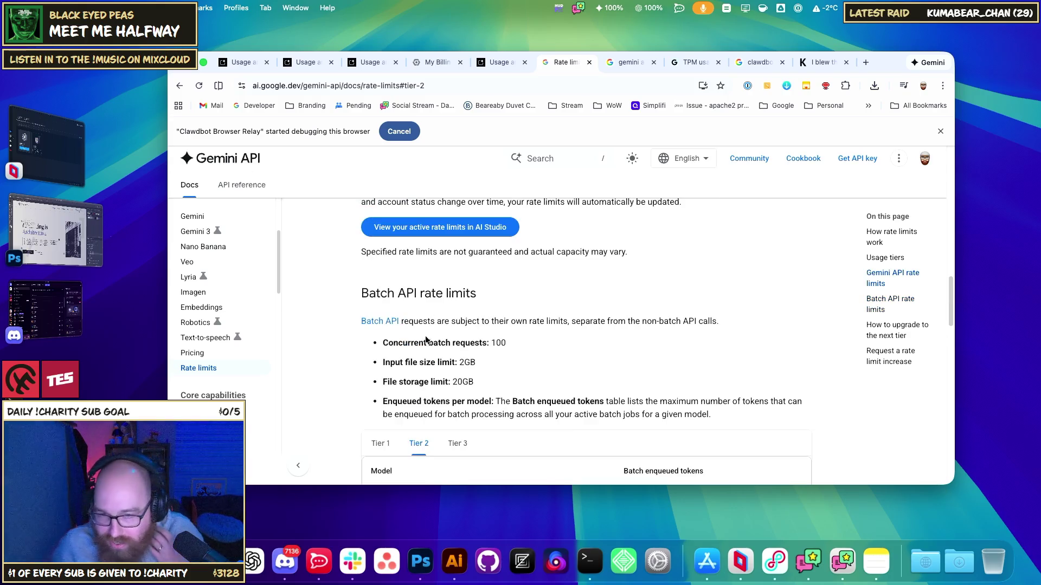
{"action": "left_click", "coordinate": [383, 324]}
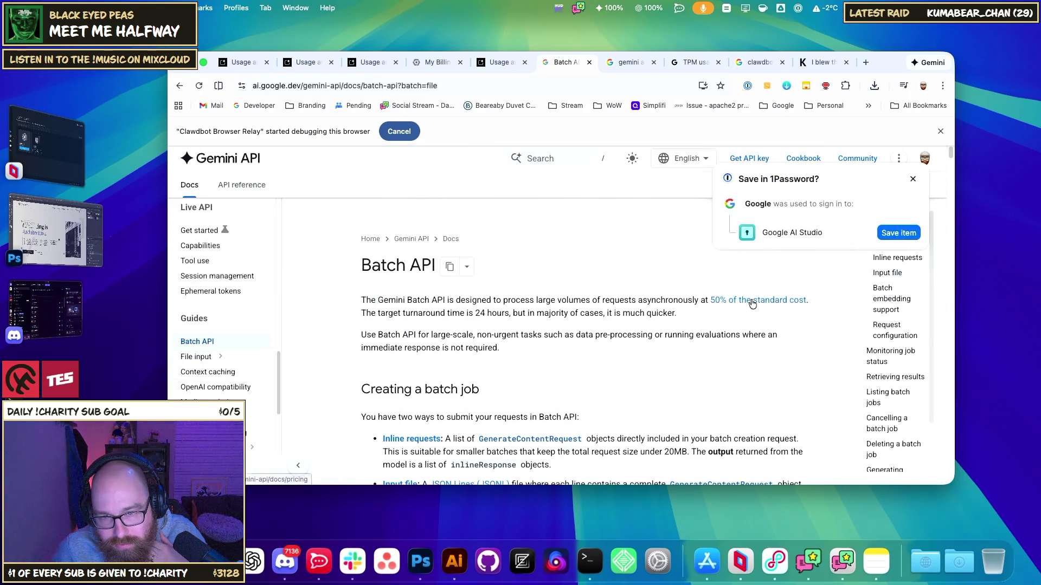
{"action": "left_click_drag", "start_coordinate": [406, 302], "coordinate": [657, 302]}
{"action": "left_click", "coordinate": [677, 303]}
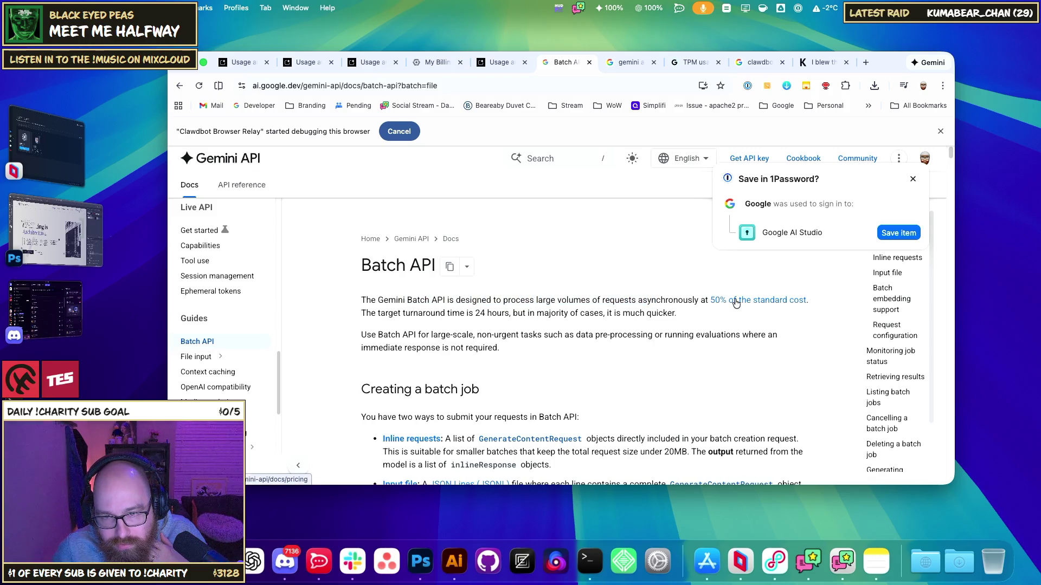
{"action": "scroll", "coordinate": [734, 299], "scroll_direction": "down", "scroll_amount": 3}
{"action": "scroll", "coordinate": [412, 363], "scroll_direction": "down", "scroll_amount": 10}
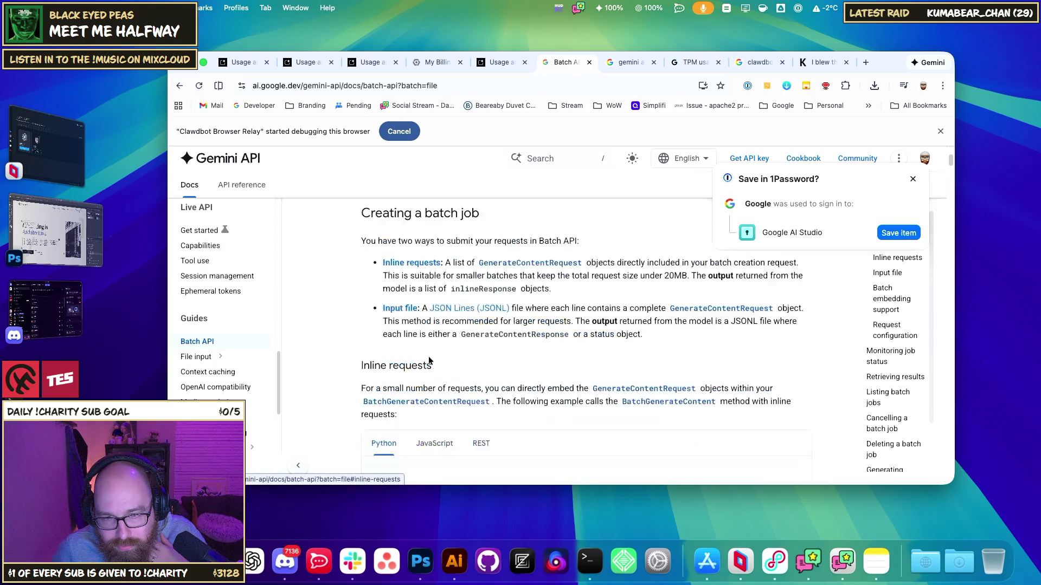
{"action": "scroll", "coordinate": [430, 359], "scroll_direction": "down", "scroll_amount": 15}
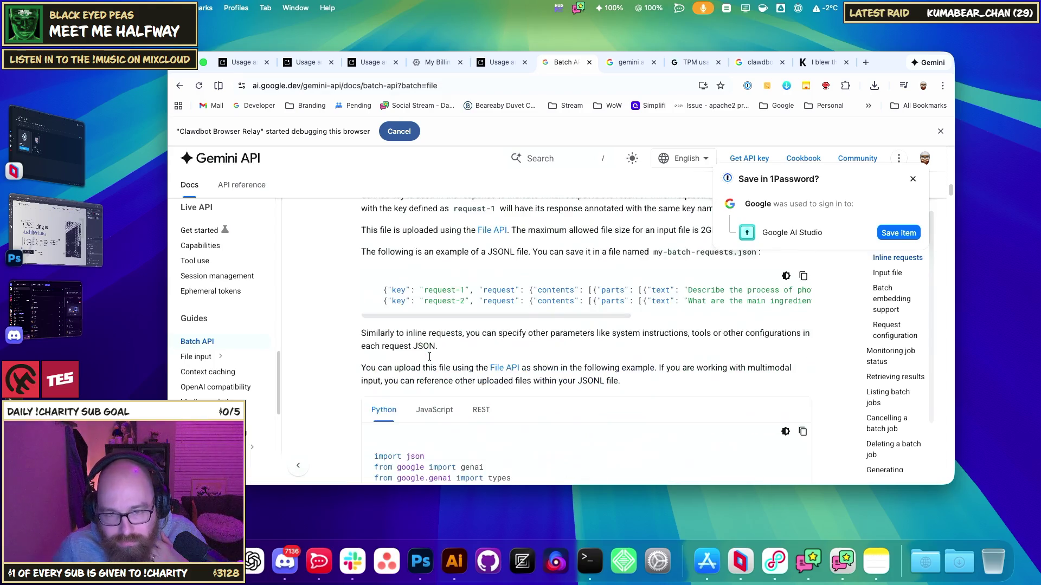
{"action": "scroll", "coordinate": [423, 356], "scroll_direction": "down", "scroll_amount": 10}
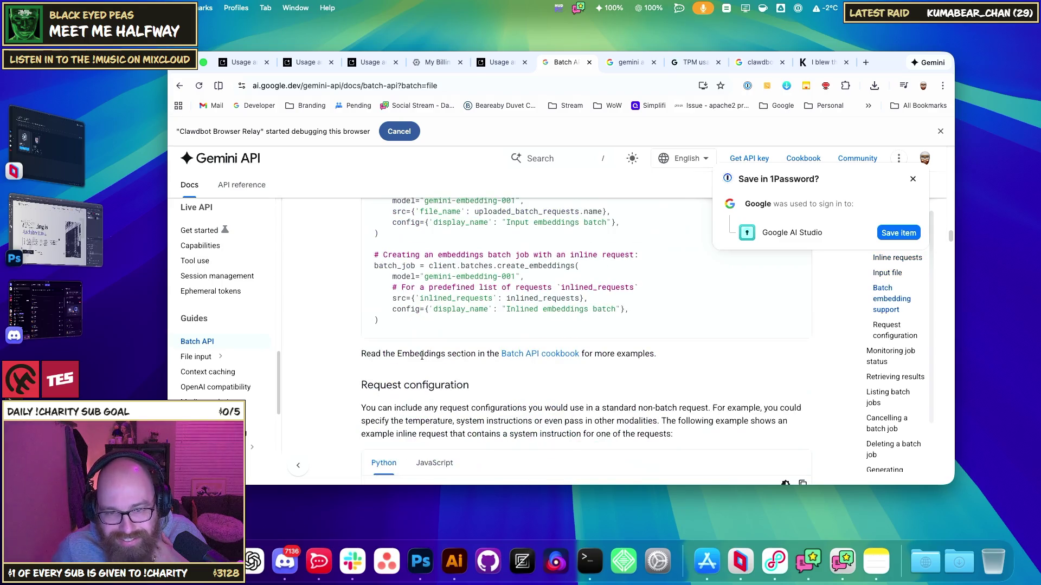
{"action": "left_click", "coordinate": [180, 87]}
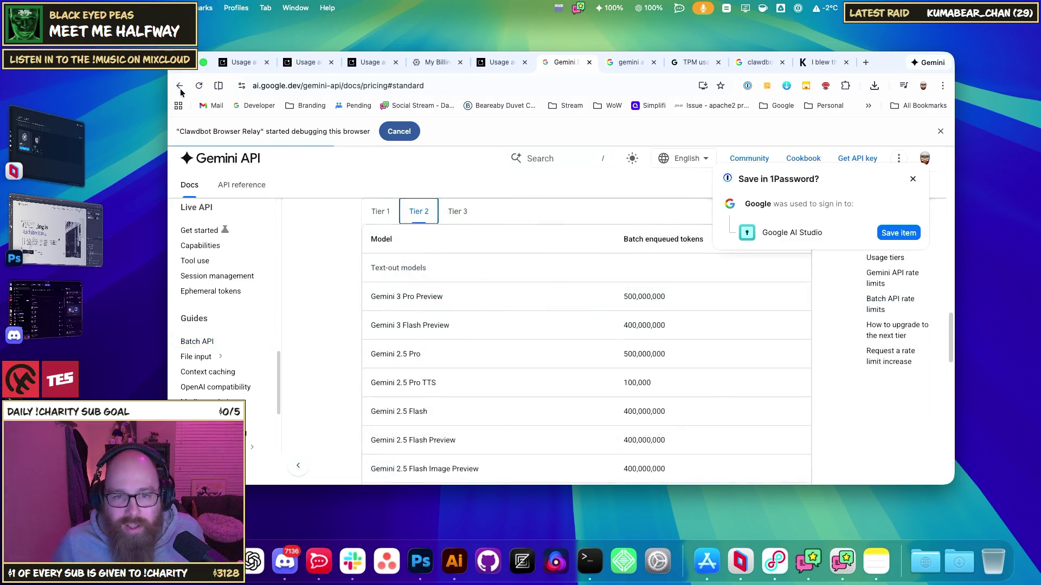
- Pick out Gemini 3 Pro's over-200k prices: $4.00 input and $18.00 output
{"action": "left_click", "coordinate": [180, 86]}
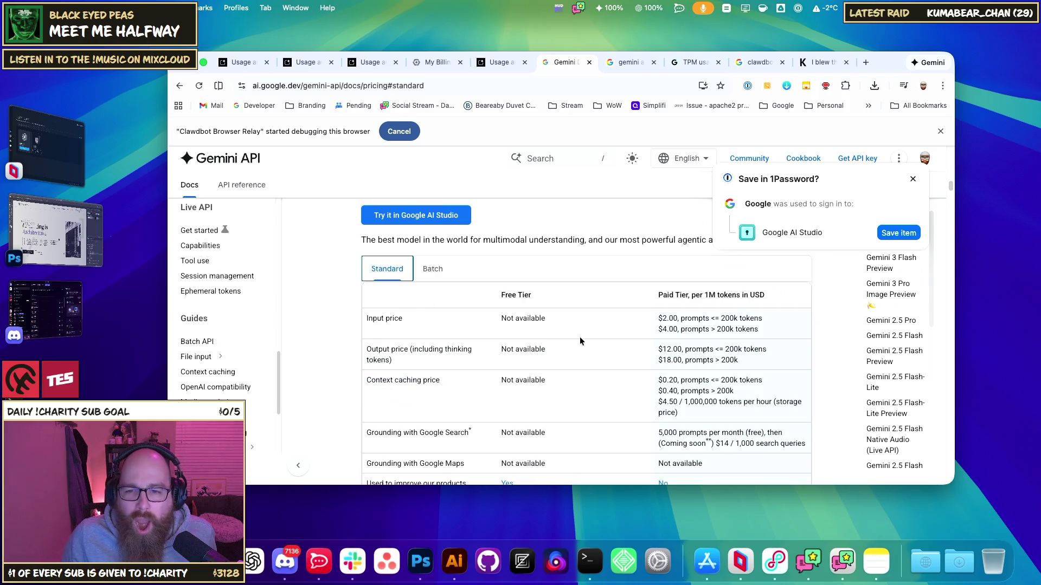
{"action": "left_click", "coordinate": [660, 337]}
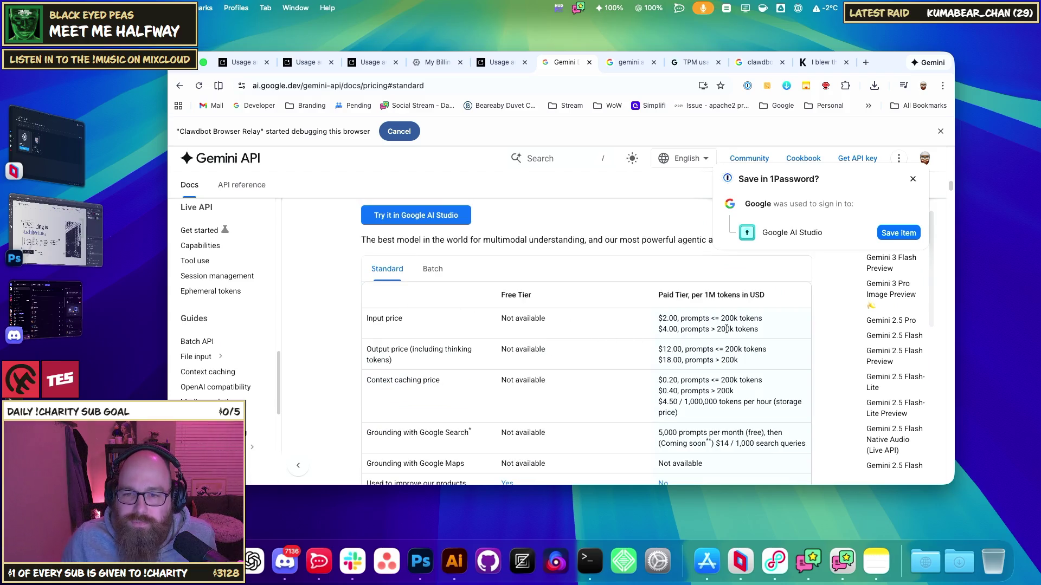
{"action": "left_click_drag", "start_coordinate": [727, 329], "coordinate": [672, 328]}
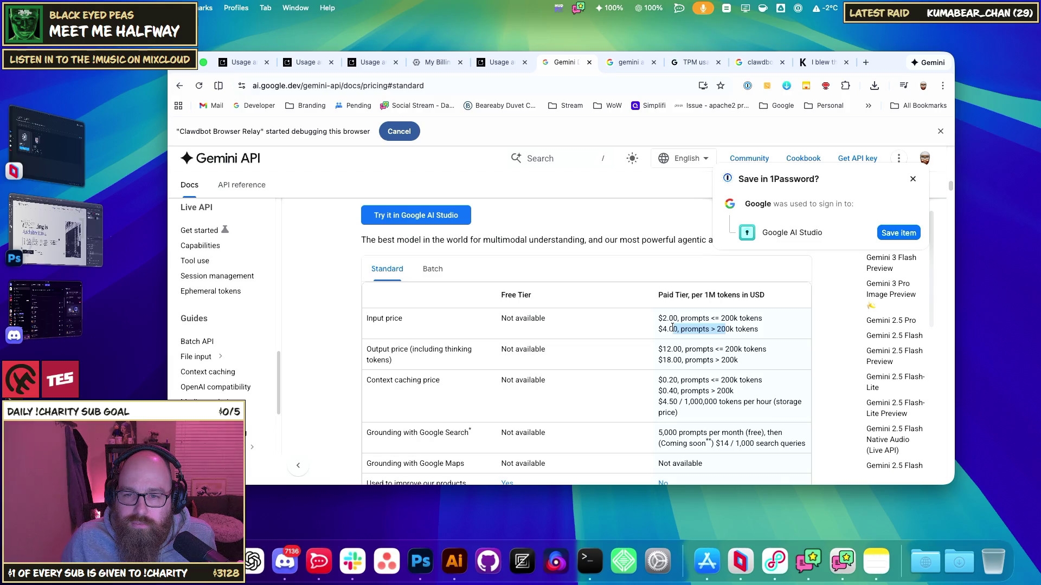
{"action": "left_click", "coordinate": [726, 326]}
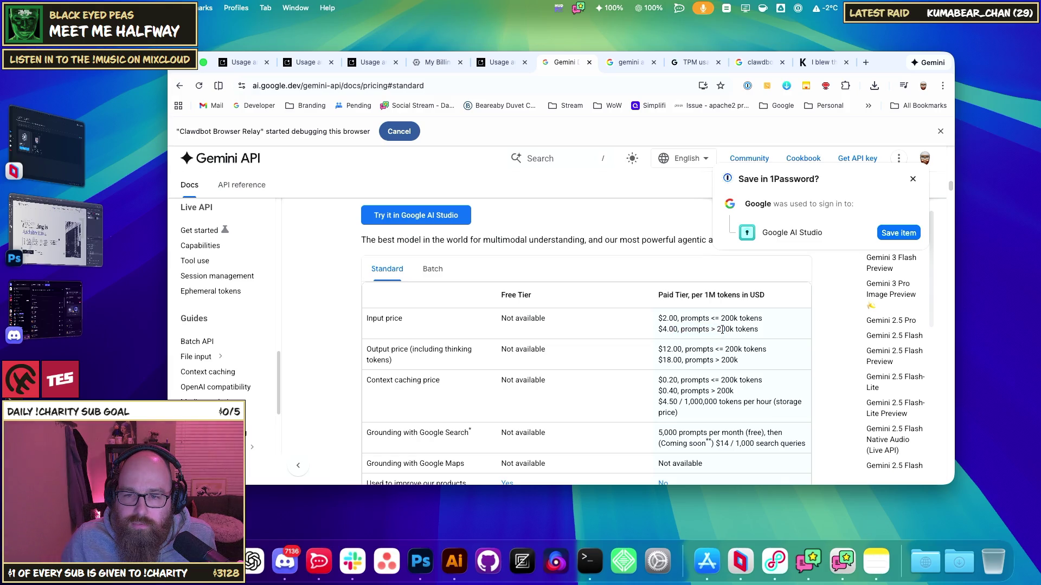
{"action": "double_click", "coordinate": [723, 329]}
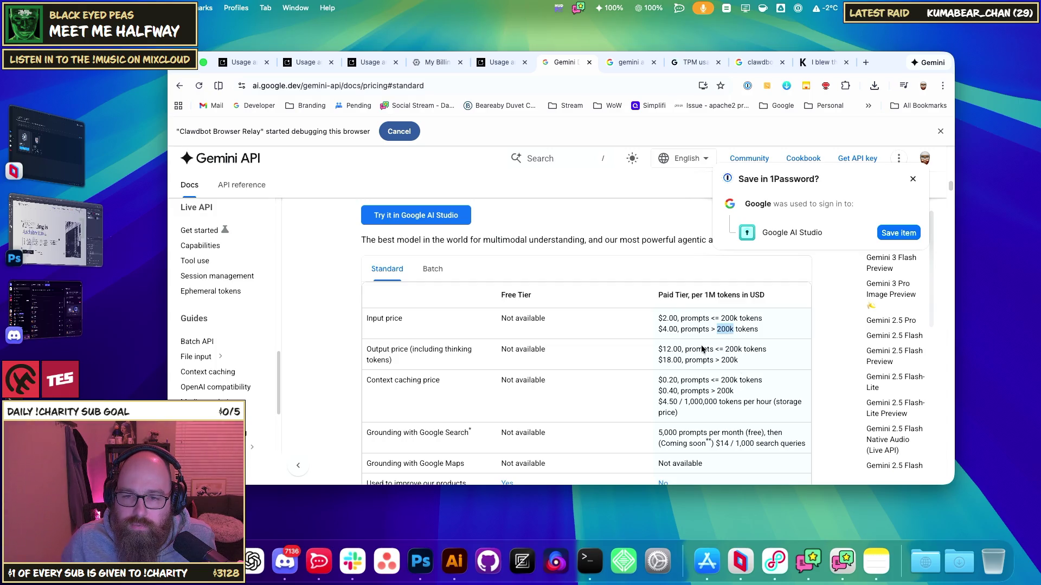
{"action": "double_click", "coordinate": [672, 328]}
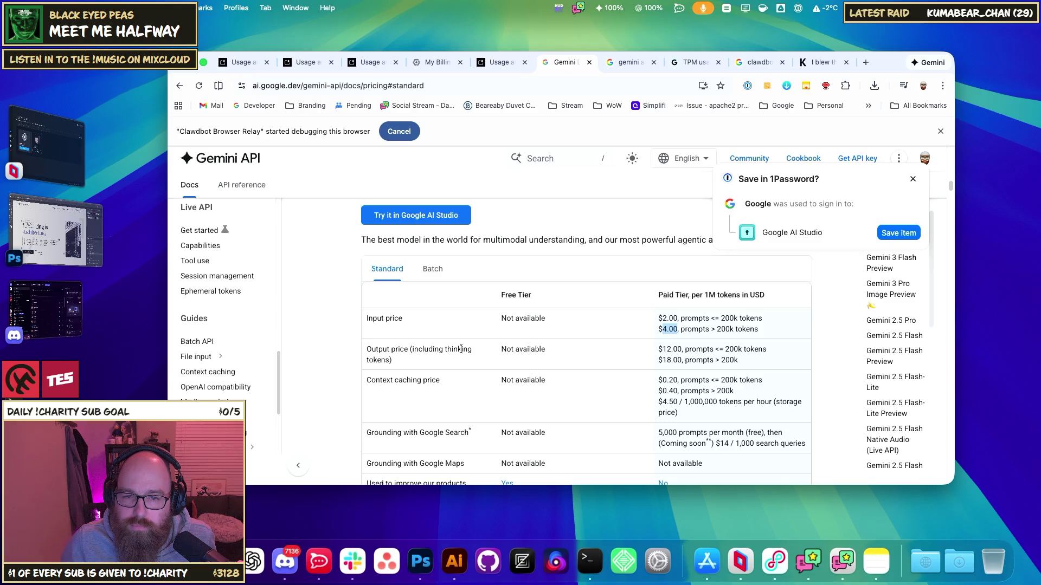
{"action": "double_click", "coordinate": [671, 361]}
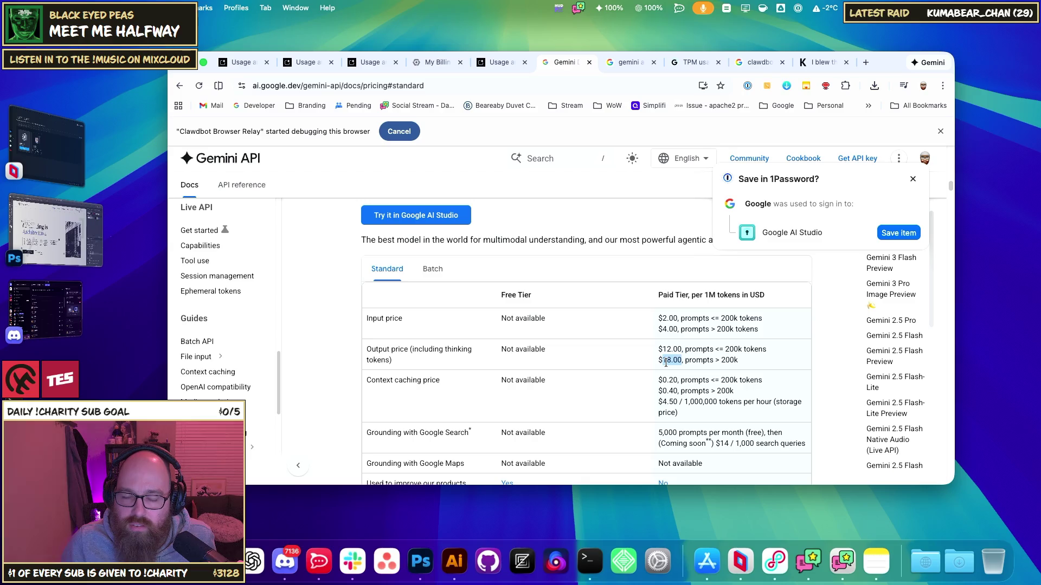
- Scroll to the top of the pricing page to compare the Free and Paid plans
{"action": "scroll", "coordinate": [665, 362], "scroll_direction": "down", "scroll_amount": 1}
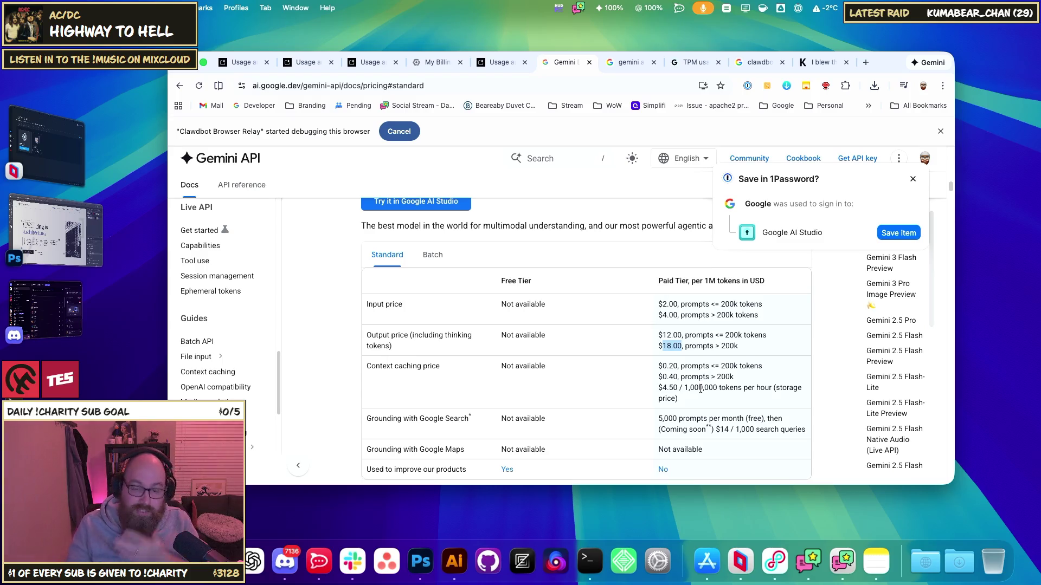
{"action": "left_click", "coordinate": [626, 62]}
{"action": "left_click", "coordinate": [548, 68]}
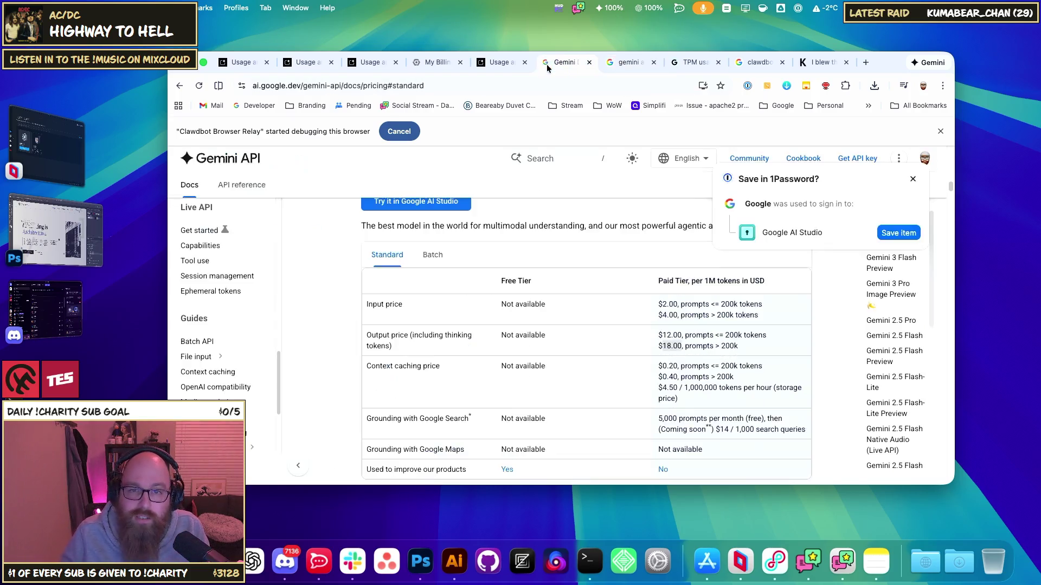
{"action": "scroll", "coordinate": [526, 329], "scroll_direction": "up", "scroll_amount": 10}
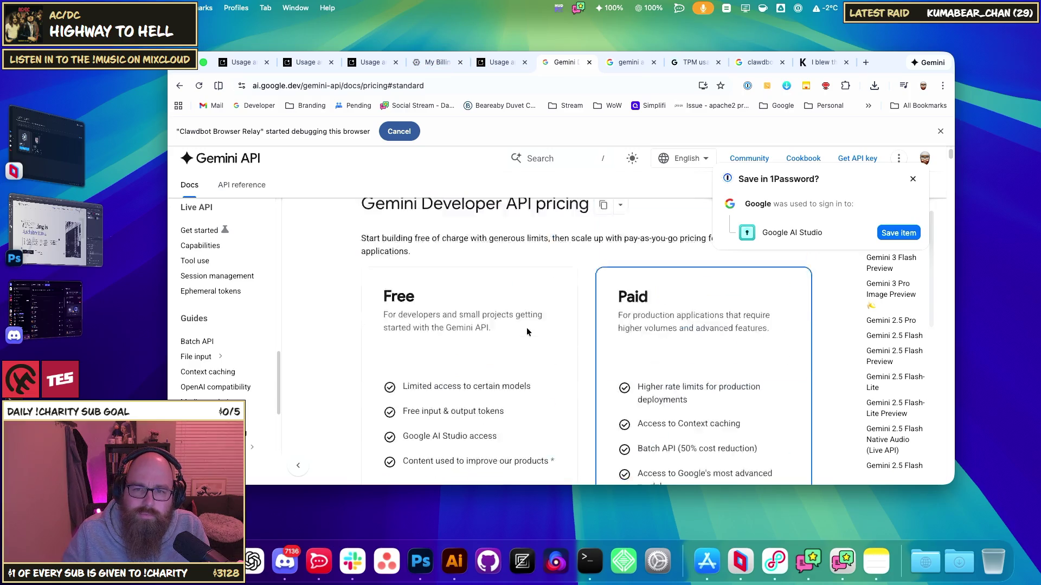
- On the AI Studio rate-limit page, check Gemini 3 Pro usage and Gemini 3 Flash's 3.55M TPM
{"action": "left_click", "coordinate": [243, 65]}
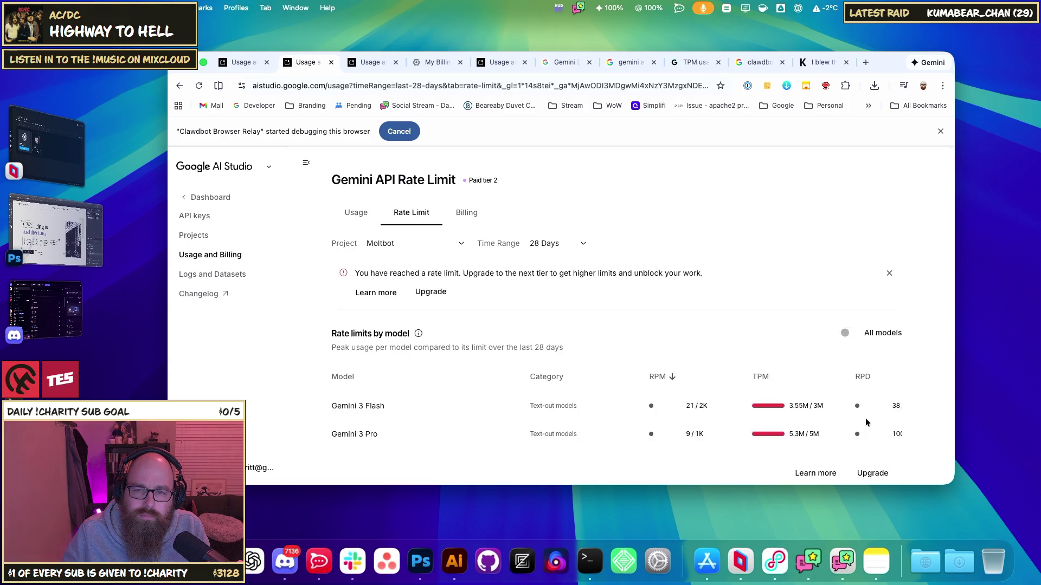
{"action": "left_click_drag", "start_coordinate": [804, 406], "coordinate": [819, 433]}
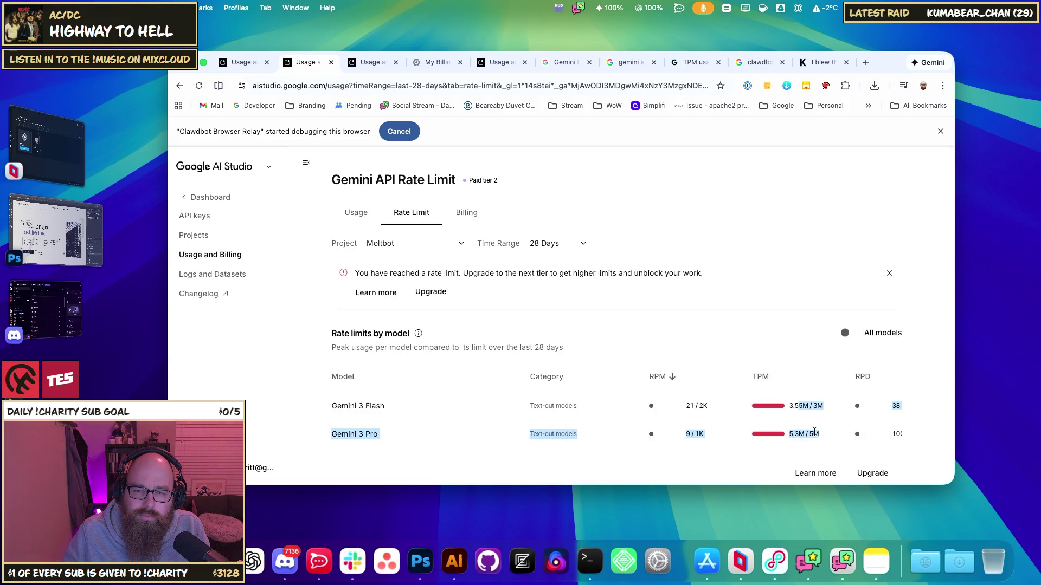
{"action": "left_click", "coordinate": [818, 433]}
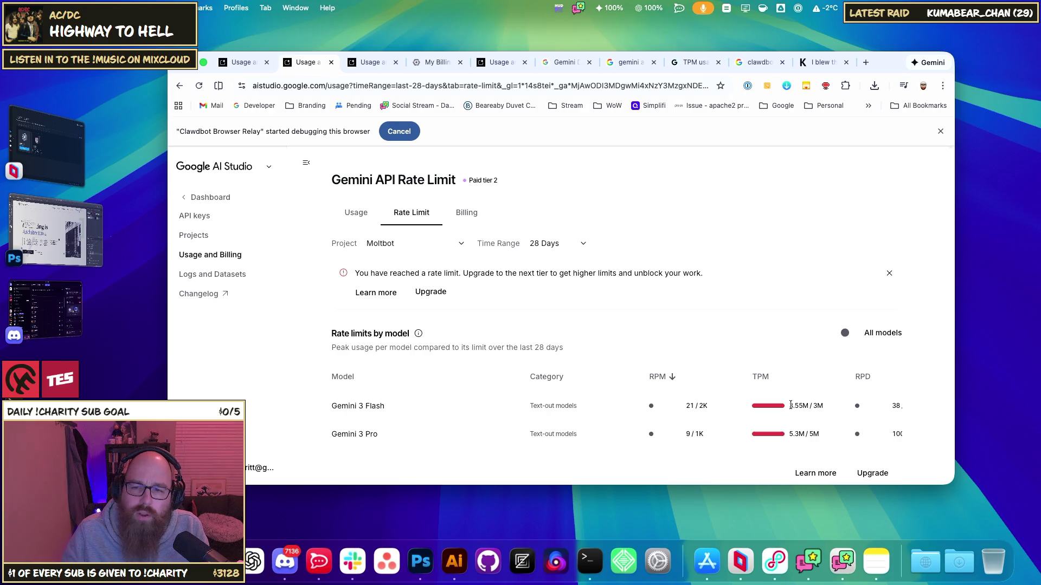
{"action": "left_click_drag", "start_coordinate": [790, 406], "coordinate": [801, 408]}
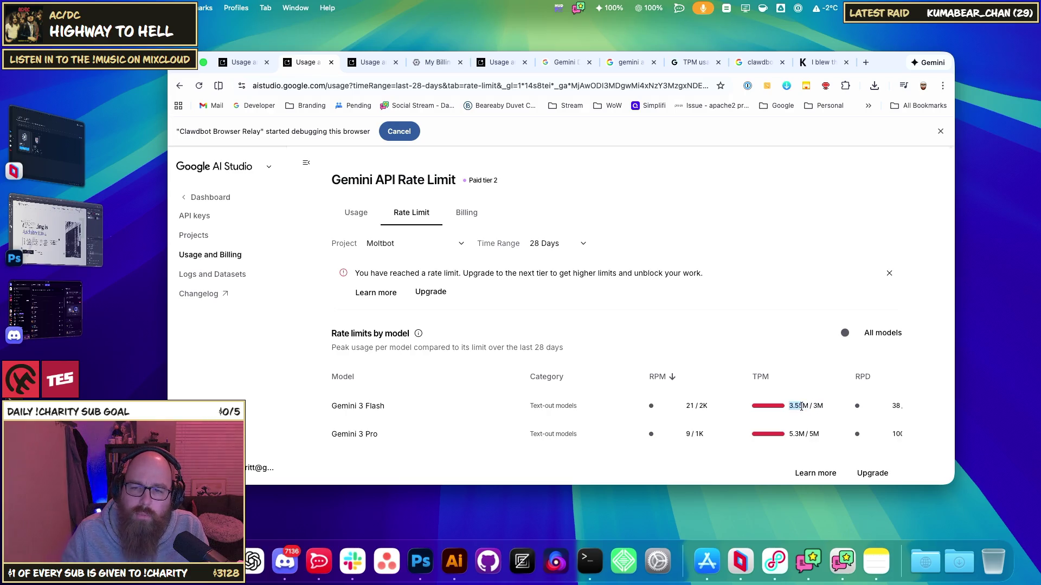
{"action": "double_click", "coordinate": [800, 407]}
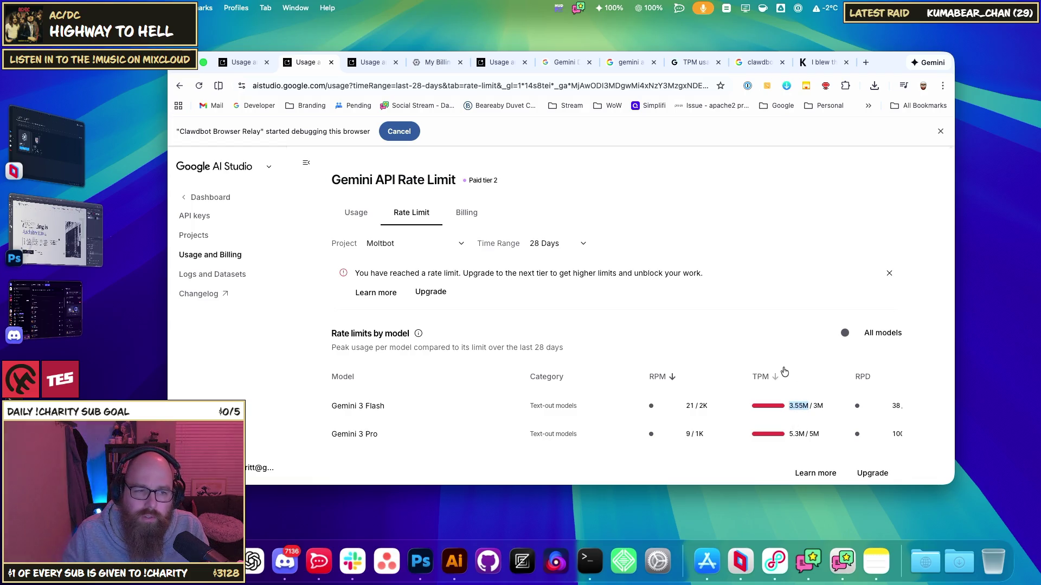
{"action": "left_click", "coordinate": [744, 325]}
- Show rate limits for all models, then hide the unused models again
{"action": "scroll", "coordinate": [746, 325], "scroll_direction": "down", "scroll_amount": 3}
{"action": "scroll", "coordinate": [746, 326], "scroll_direction": "up", "scroll_amount": 2}
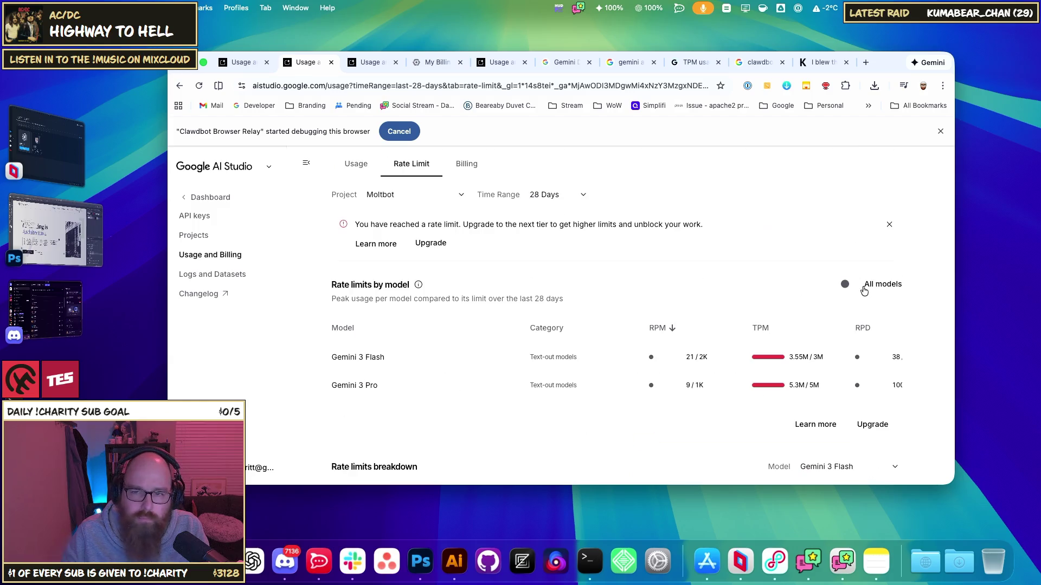
{"action": "left_click", "coordinate": [856, 285]}
{"action": "scroll", "coordinate": [770, 342], "scroll_direction": "down", "scroll_amount": 5}
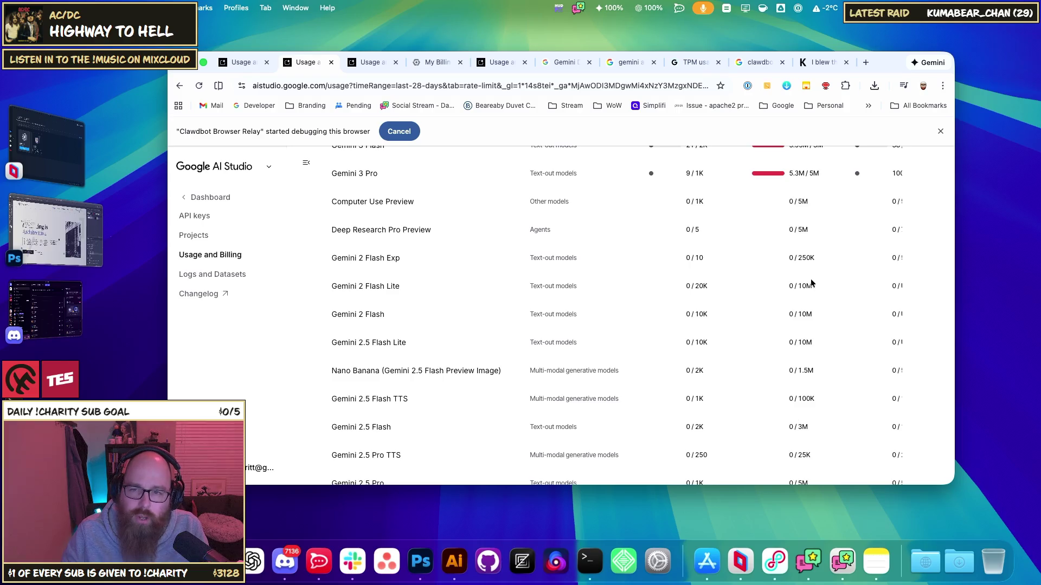
{"action": "scroll", "coordinate": [811, 283], "scroll_direction": "up", "scroll_amount": 3}
{"action": "scroll", "coordinate": [850, 209], "scroll_direction": "up", "scroll_amount": 2}
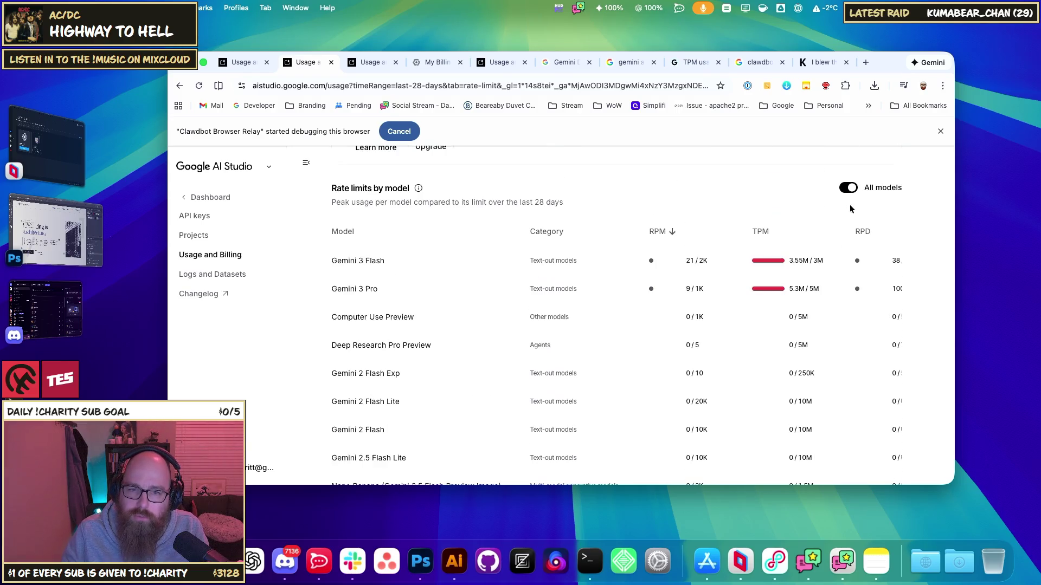
{"action": "left_click", "coordinate": [882, 191]}
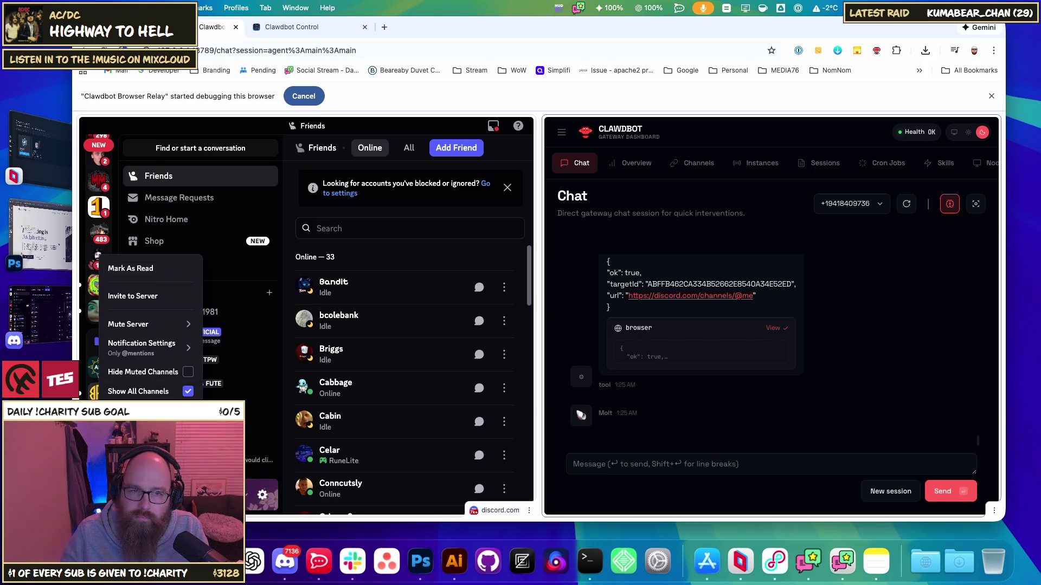
- Close the Discord server menu to show direct messages, and collapse the Support server folder
{"action": "left_click", "coordinate": [297, 339]}
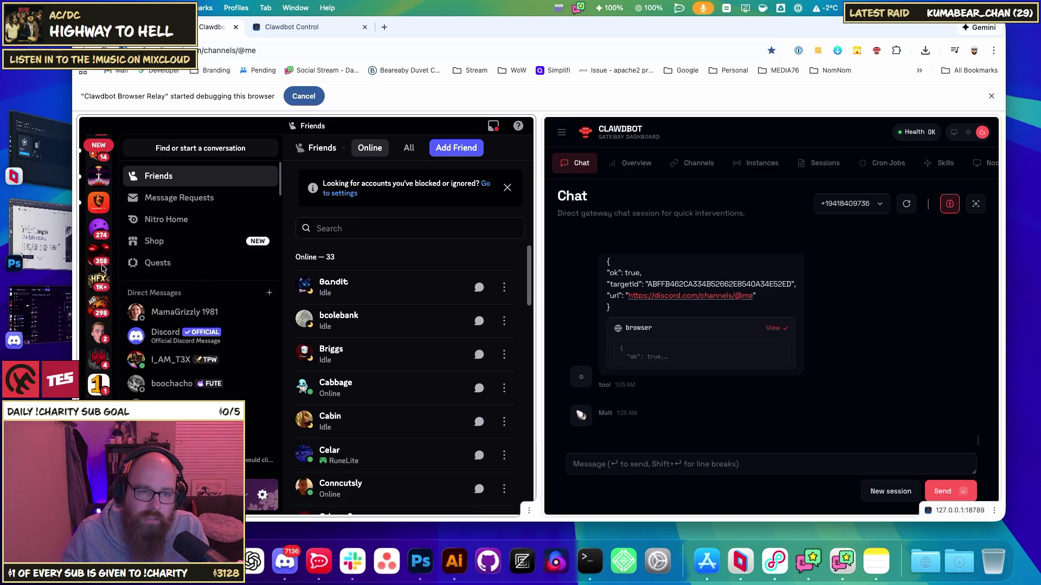
{"action": "scroll", "coordinate": [105, 382], "scroll_direction": "up", "scroll_amount": 5}
{"action": "scroll", "coordinate": [105, 382], "scroll_direction": "up", "scroll_amount": 5}
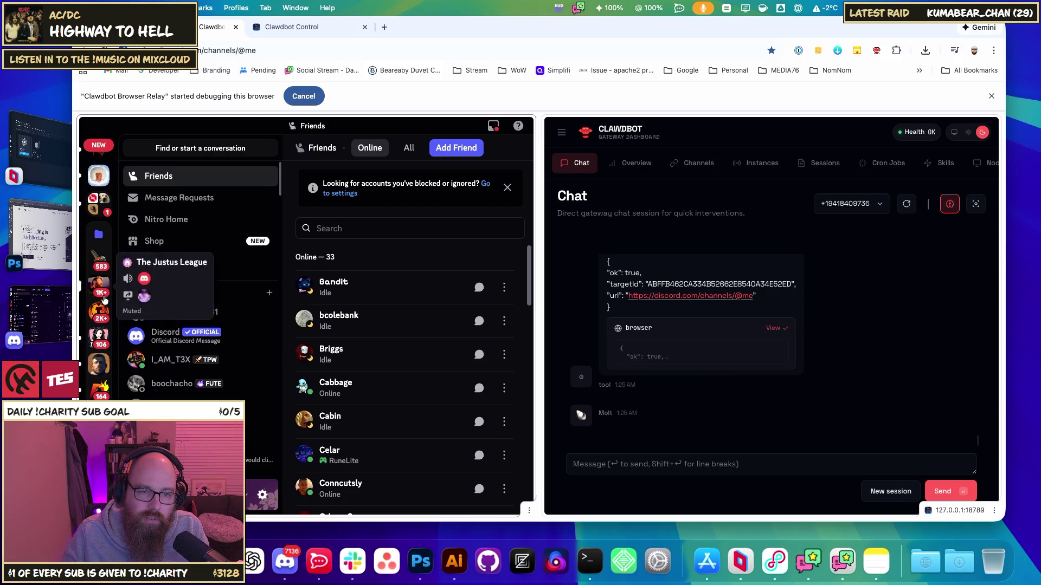
{"action": "scroll", "coordinate": [102, 319], "scroll_direction": "down", "scroll_amount": 3}
{"action": "scroll", "coordinate": [101, 319], "scroll_direction": "down", "scroll_amount": 5}
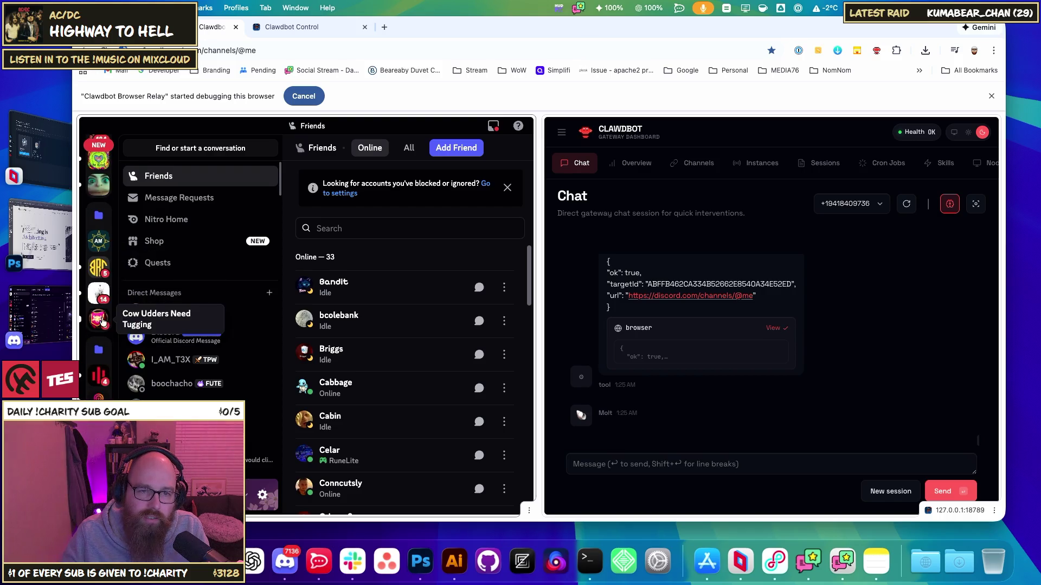
{"action": "scroll", "coordinate": [97, 388], "scroll_direction": "up", "scroll_amount": 5}
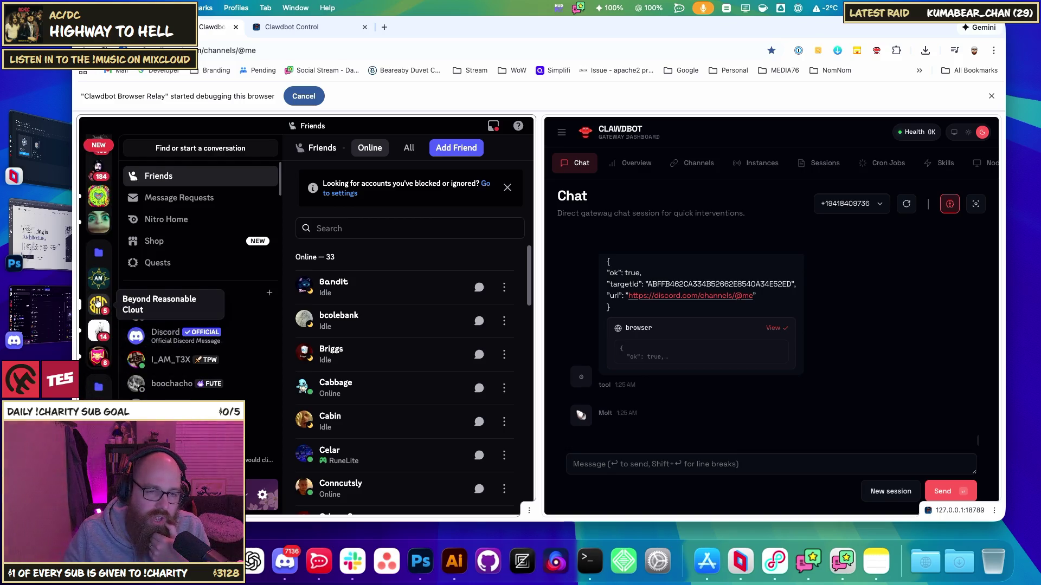
{"action": "scroll", "coordinate": [98, 304], "scroll_direction": "up", "scroll_amount": 7}
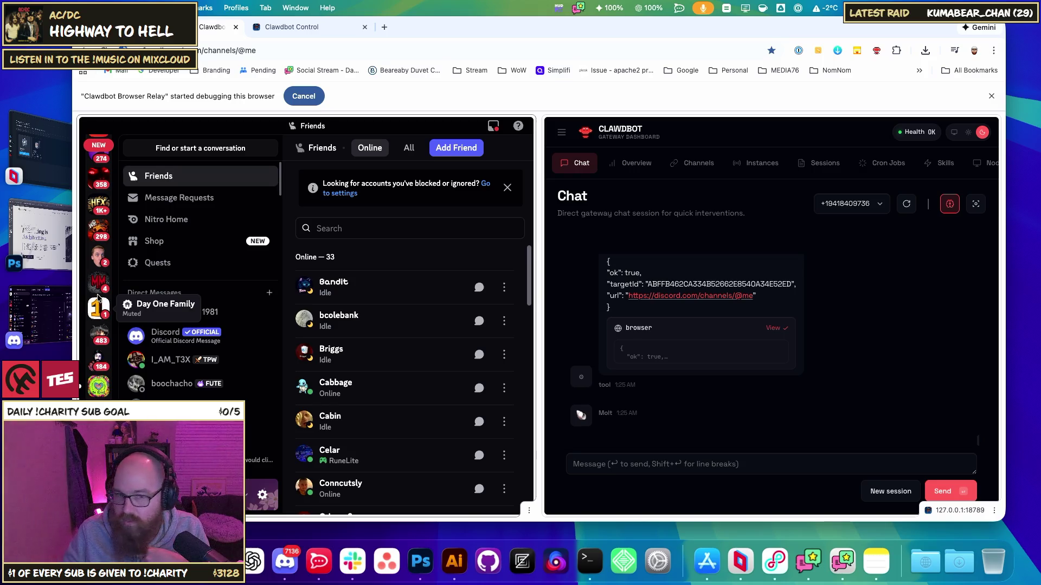
{"action": "scroll", "coordinate": [98, 297], "scroll_direction": "down", "scroll_amount": 4}
{"action": "scroll", "coordinate": [100, 325], "scroll_direction": "down", "scroll_amount": 4}
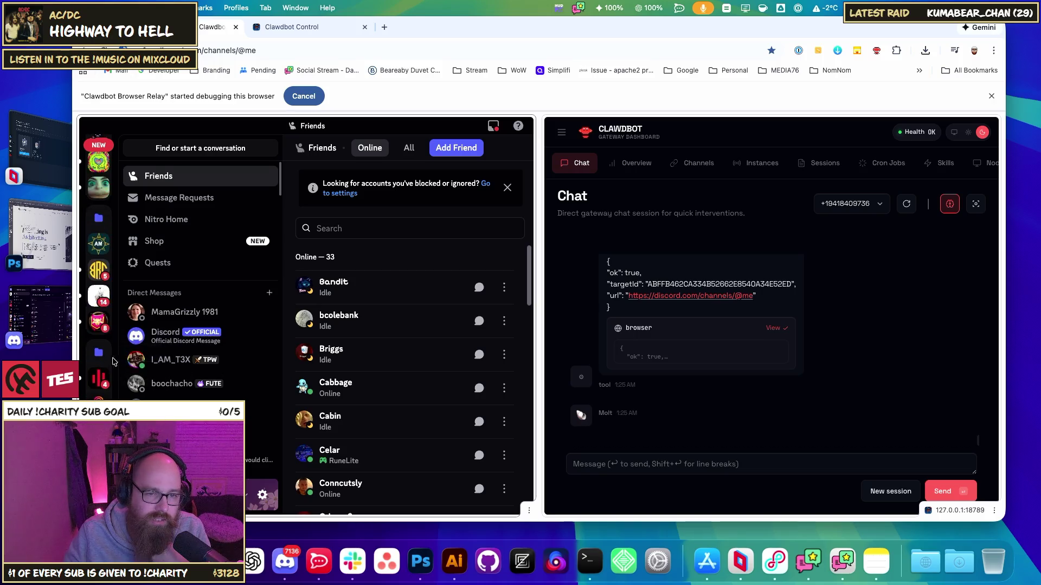
{"action": "scroll", "coordinate": [99, 347], "scroll_direction": "down", "scroll_amount": 1}
{"action": "scroll", "coordinate": [101, 345], "scroll_direction": "down", "scroll_amount": 2}
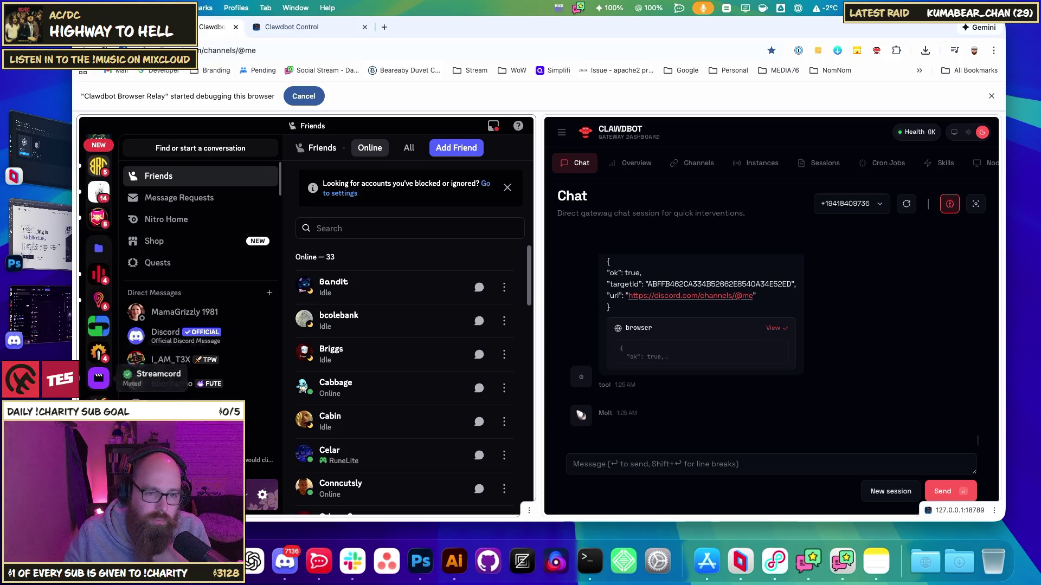
{"action": "left_click", "coordinate": [100, 309]}
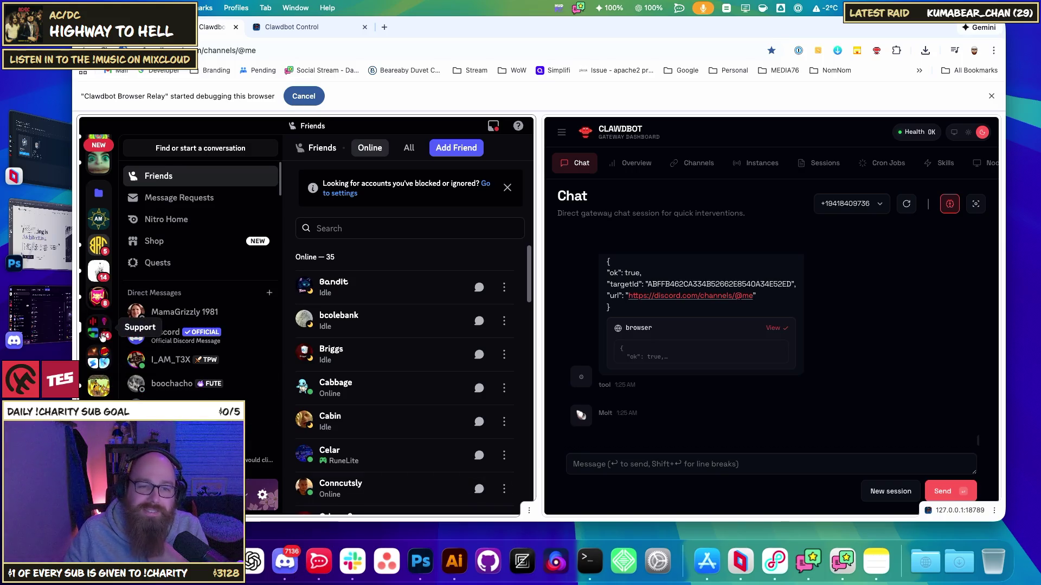
- Focus the Clawdbot Control page, shrink the browser slightly, and bring back the AI Studio usage window
{"action": "scroll", "coordinate": [102, 336], "scroll_direction": "up", "scroll_amount": 5}
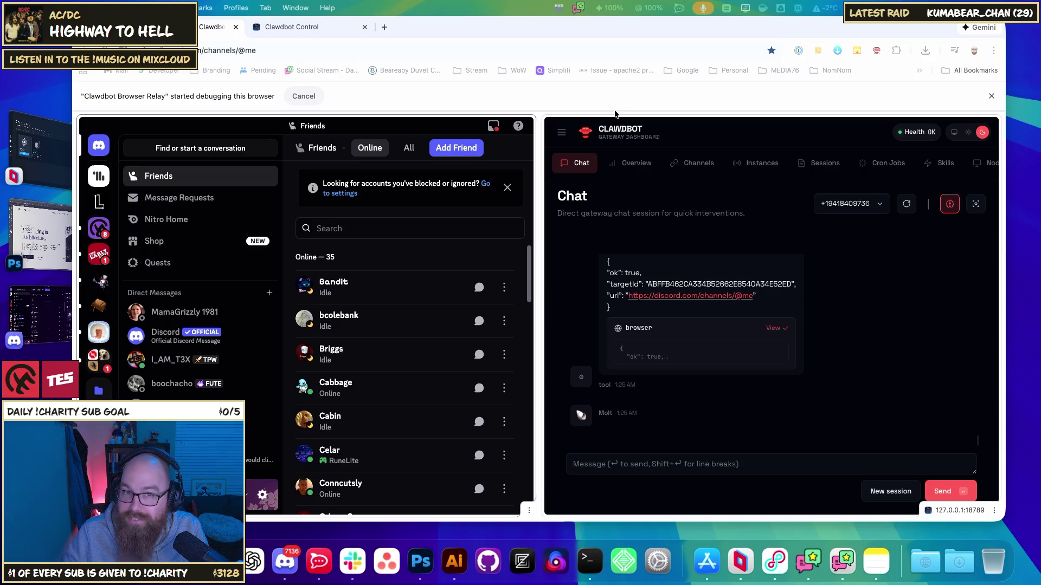
{"action": "left_click", "coordinate": [296, 27]}
{"action": "left_click", "coordinate": [291, 50]}
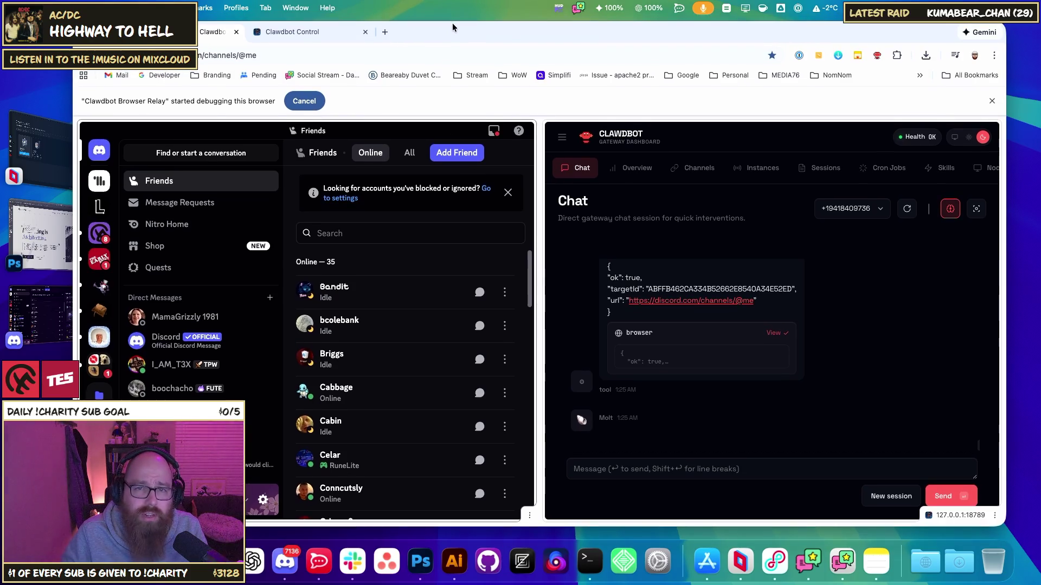
{"action": "mouse_move", "coordinate": [452, 17]}
{"action": "left_mouse_down"}
{"action": "mouse_move", "coordinate": [451, 46]}
{"action": "mouse_move", "coordinate": [475, 40]}
{"action": "left_mouse_up"}
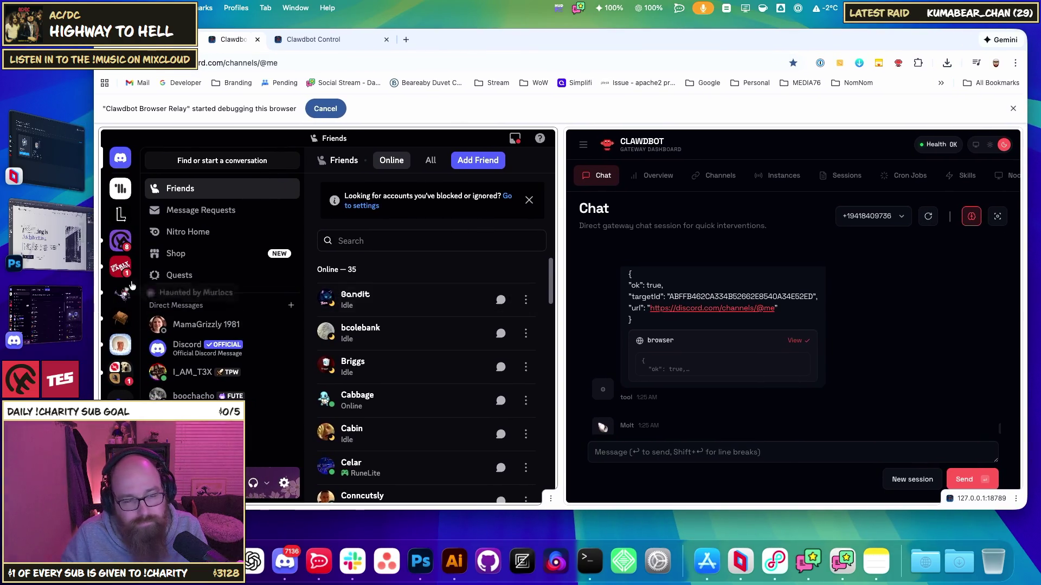
{"action": "left_click", "coordinate": [52, 233]}
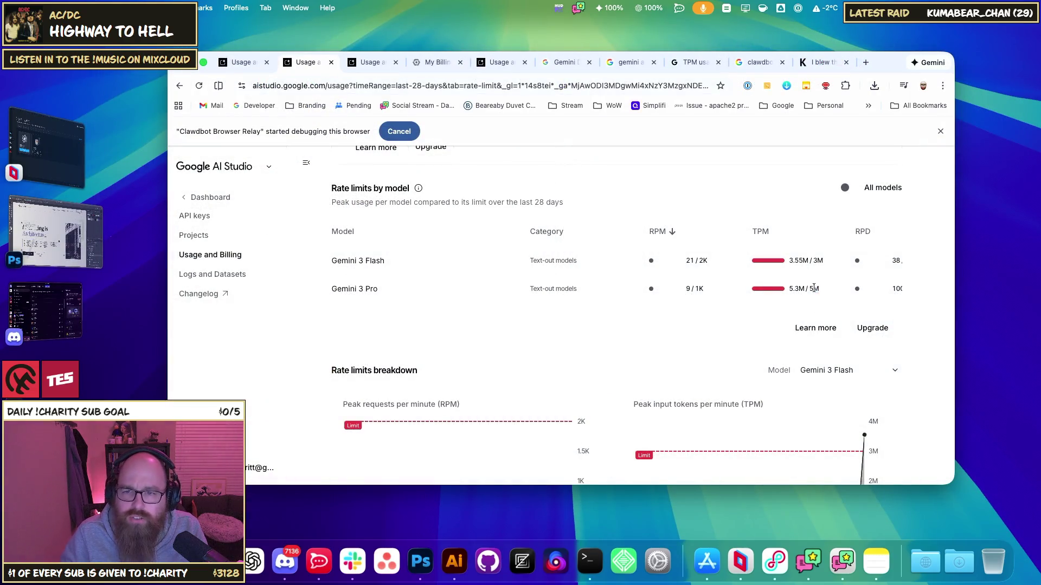
- Check Gemini 3 Pro's 5.3M / 5M tokens-per-minute usage against its limit
{"action": "left_click_drag", "start_coordinate": [819, 288], "coordinate": [798, 292]}
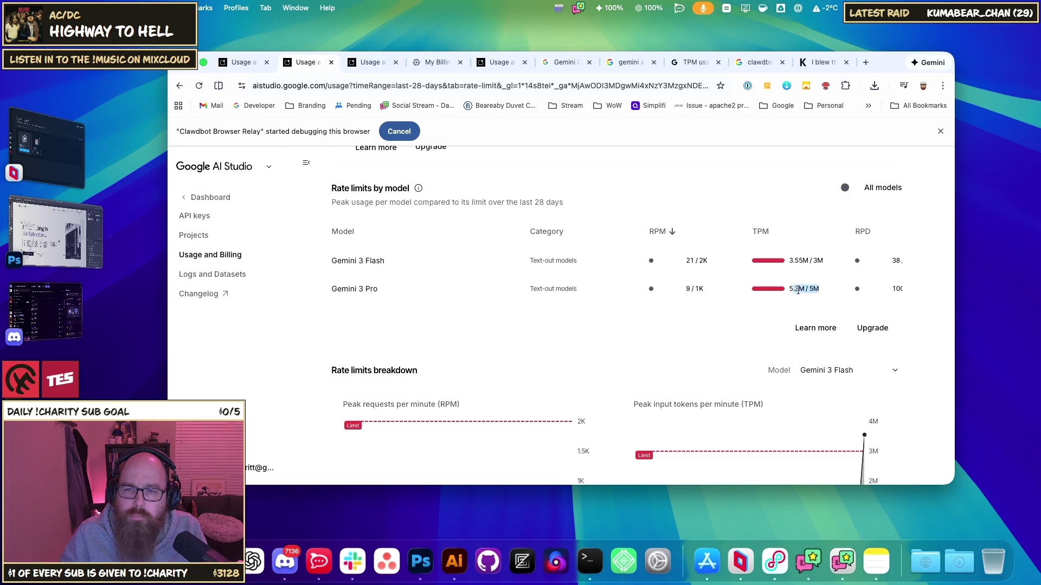
{"action": "scroll", "coordinate": [561, 325], "scroll_direction": "down", "scroll_amount": 6}
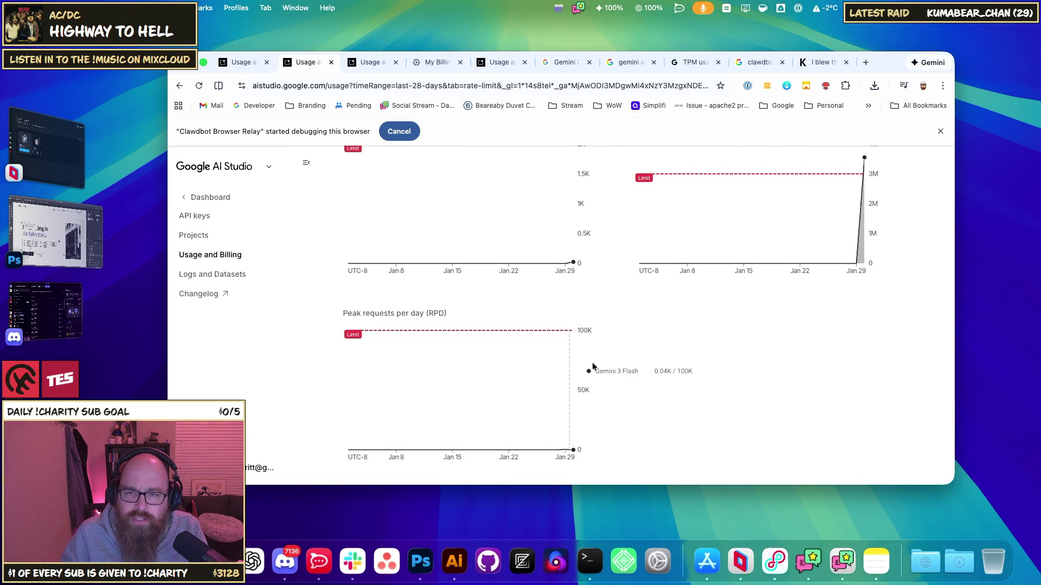
{"action": "scroll", "coordinate": [597, 357], "scroll_direction": "up", "scroll_amount": 4}
{"action": "scroll", "coordinate": [499, 267], "scroll_direction": "up", "scroll_amount": 3}
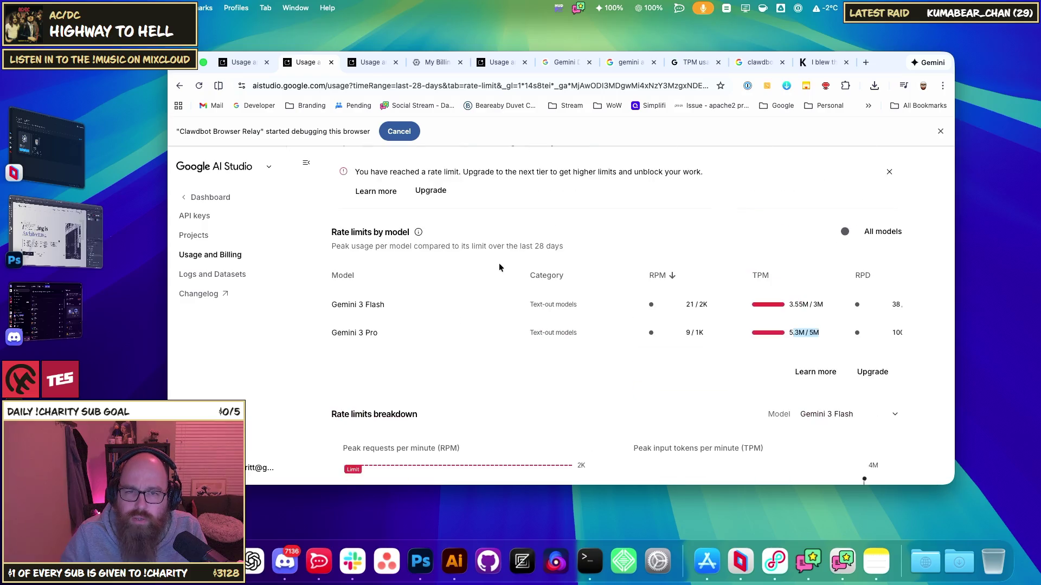
{"action": "scroll", "coordinate": [383, 195], "scroll_direction": "up", "scroll_amount": 2}
- Switch to the Usage overview charts, then open a new browser tab
{"action": "left_click", "coordinate": [365, 210]}
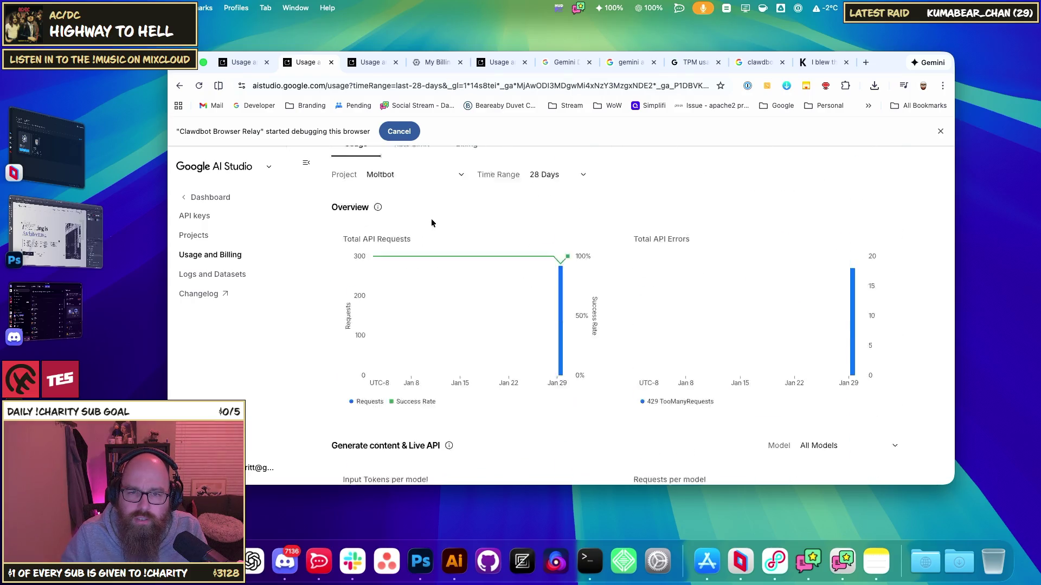
{"action": "scroll", "coordinate": [587, 353], "scroll_direction": "down", "scroll_amount": 3}
{"action": "scroll", "coordinate": [587, 352], "scroll_direction": "down", "scroll_amount": 1}
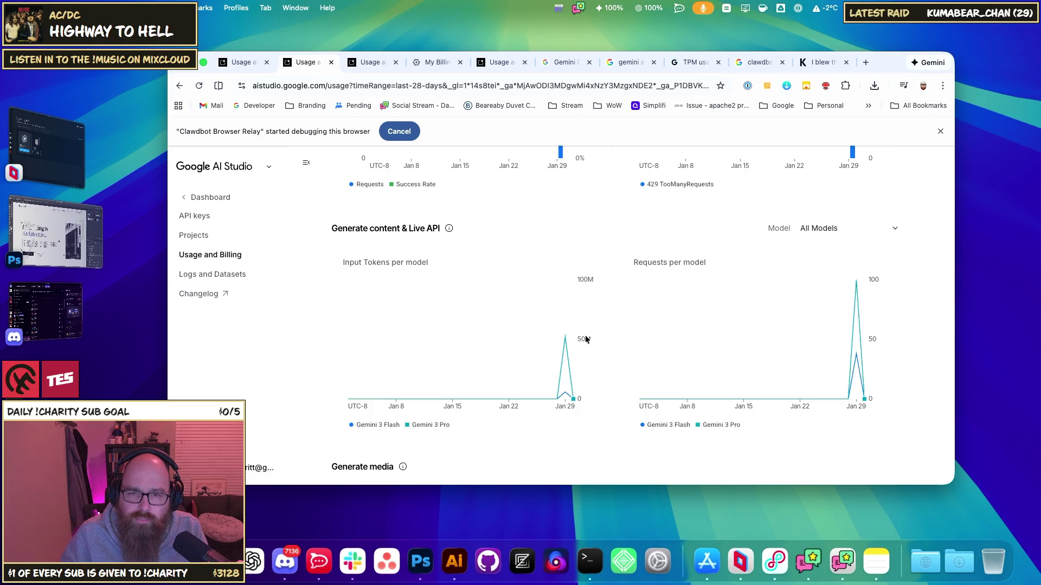
{"action": "left_click", "coordinate": [866, 62]}
- Search Google for 'is 50m tokens a lot' and note what 50 million tokens equals
{"action": "type", "text": "is 50m tokens "}
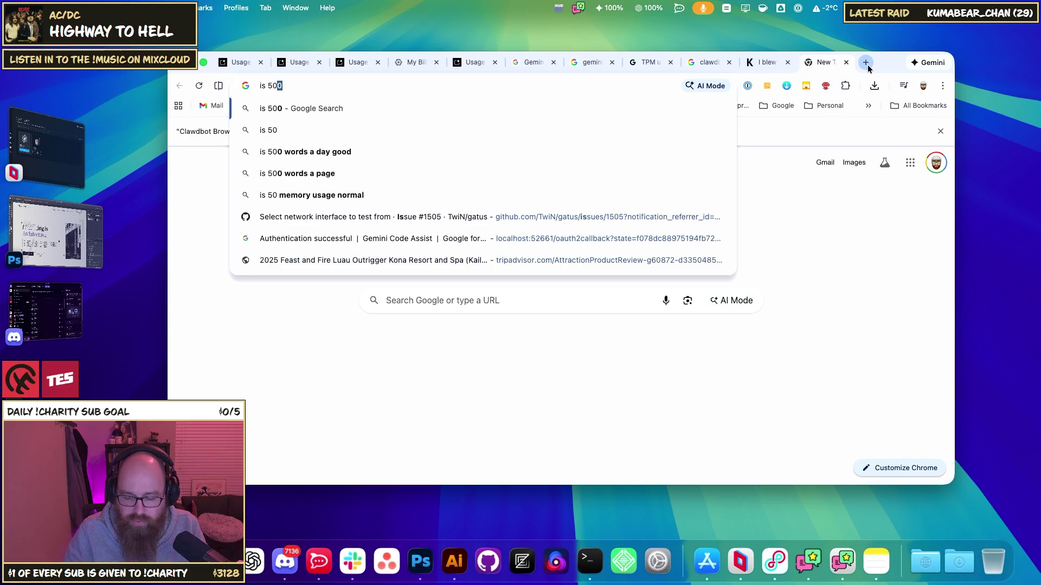
{"action": "type", "text": "a lot"}
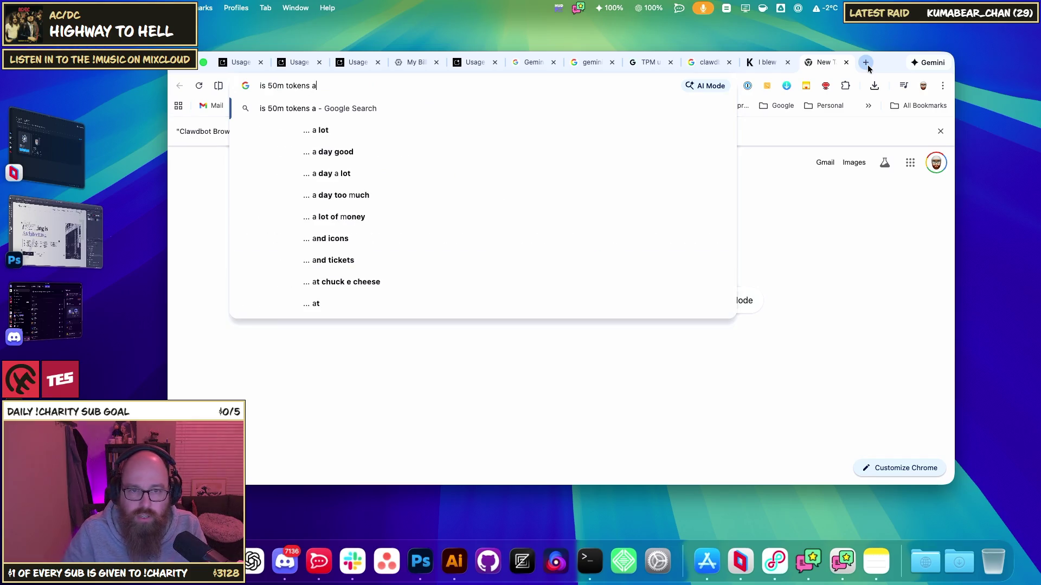
{"action": "key", "text": "Return"}
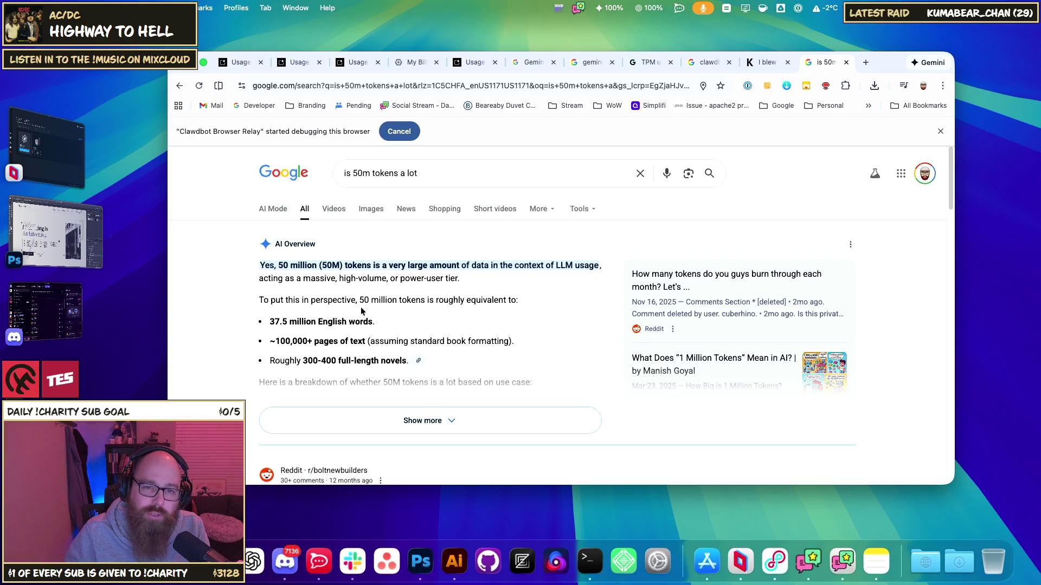
{"action": "left_click_drag", "start_coordinate": [360, 299], "coordinate": [474, 300]}
{"action": "left_click", "coordinate": [312, 322]}
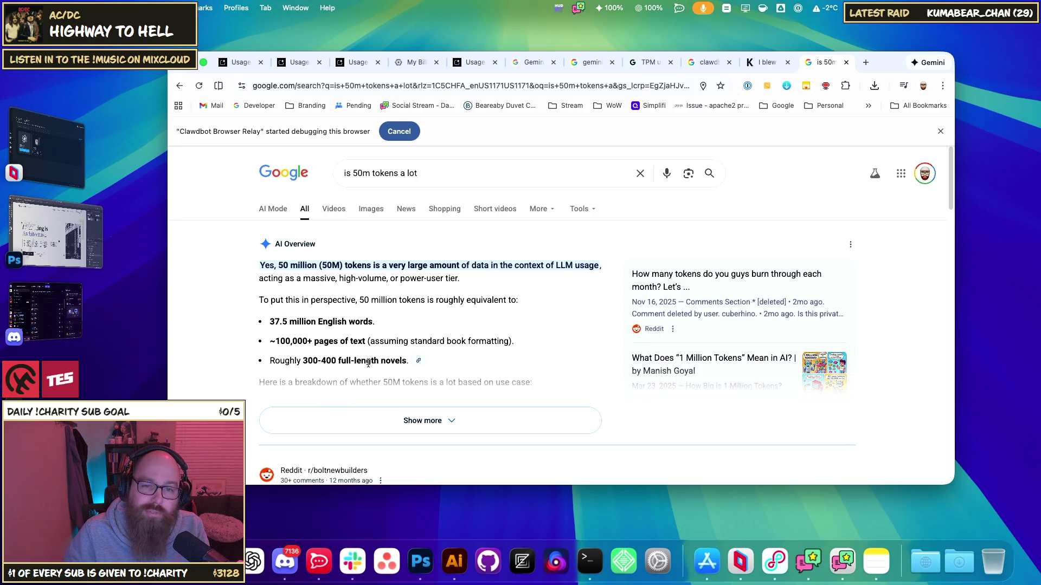
- Expand the AI Overview and read its notes on business volumes, agencies' 25M–50M+ tokens and falling costs
{"action": "left_click", "coordinate": [445, 418]}
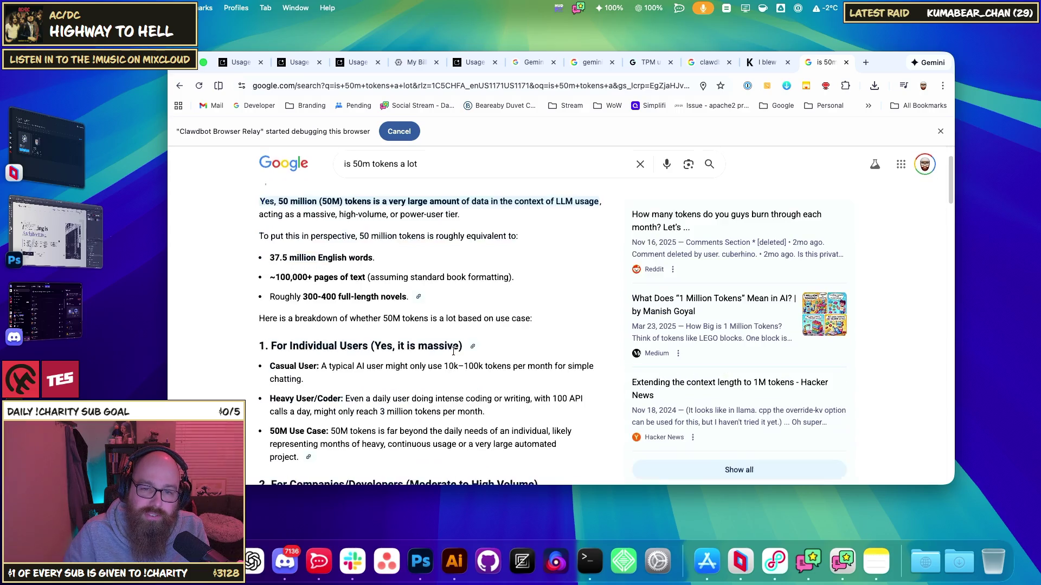
{"action": "scroll", "coordinate": [417, 361], "scroll_direction": "down", "scroll_amount": 2}
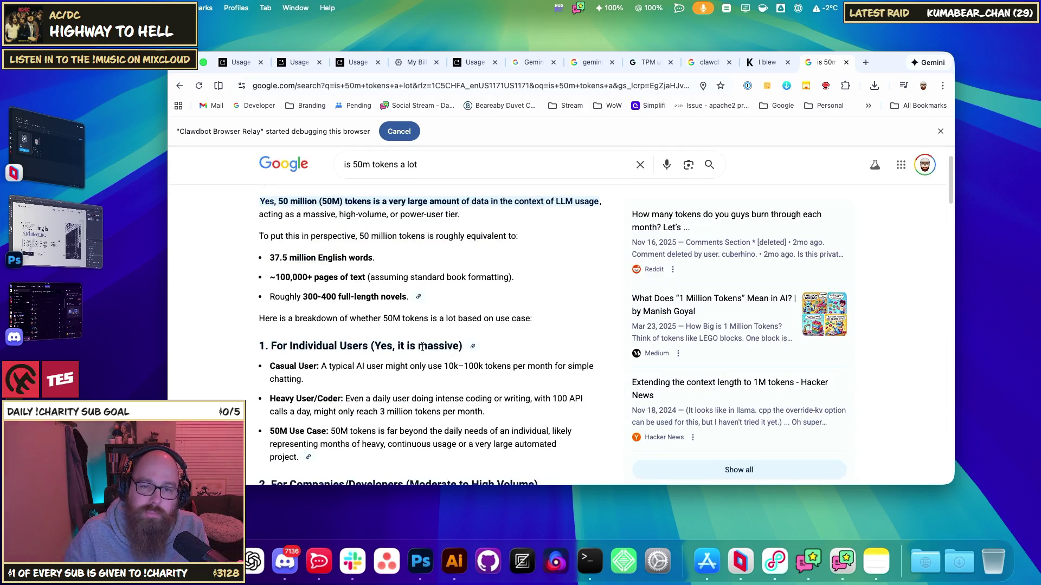
{"action": "left_click_drag", "start_coordinate": [431, 347], "coordinate": [386, 346]}
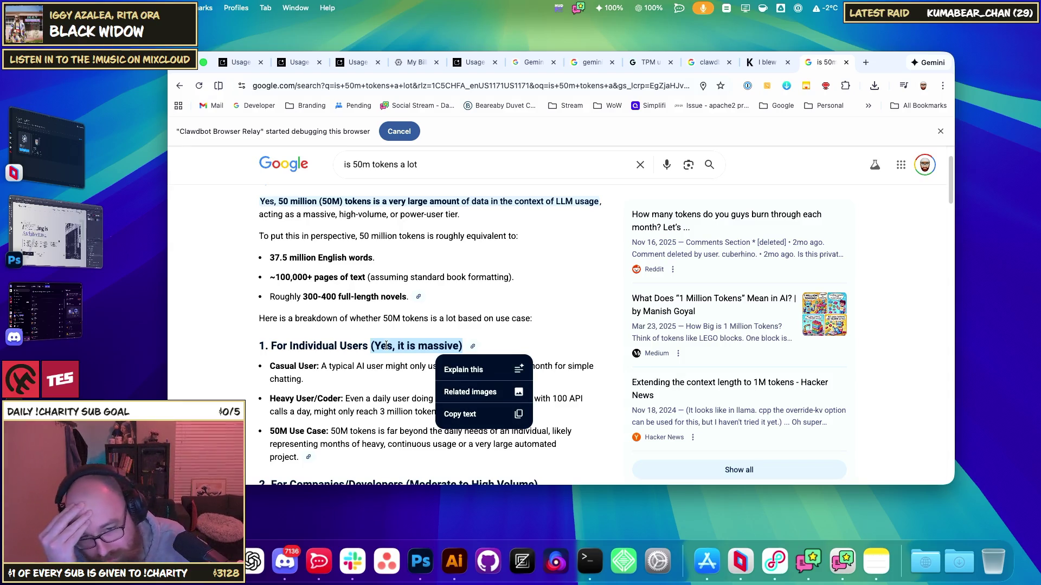
{"action": "left_click", "coordinate": [347, 321]}
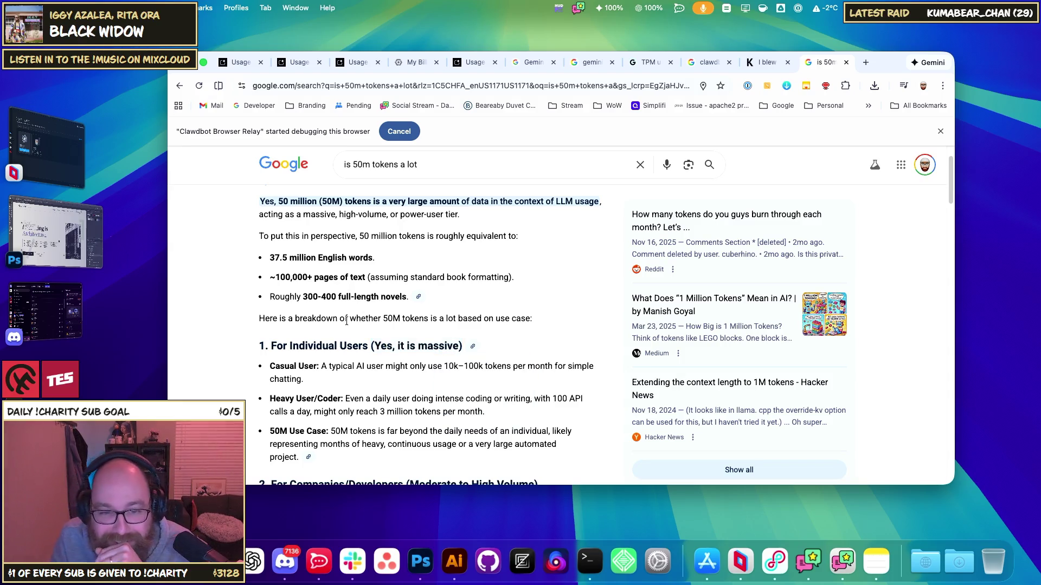
{"action": "scroll", "coordinate": [333, 380], "scroll_direction": "down", "scroll_amount": 3}
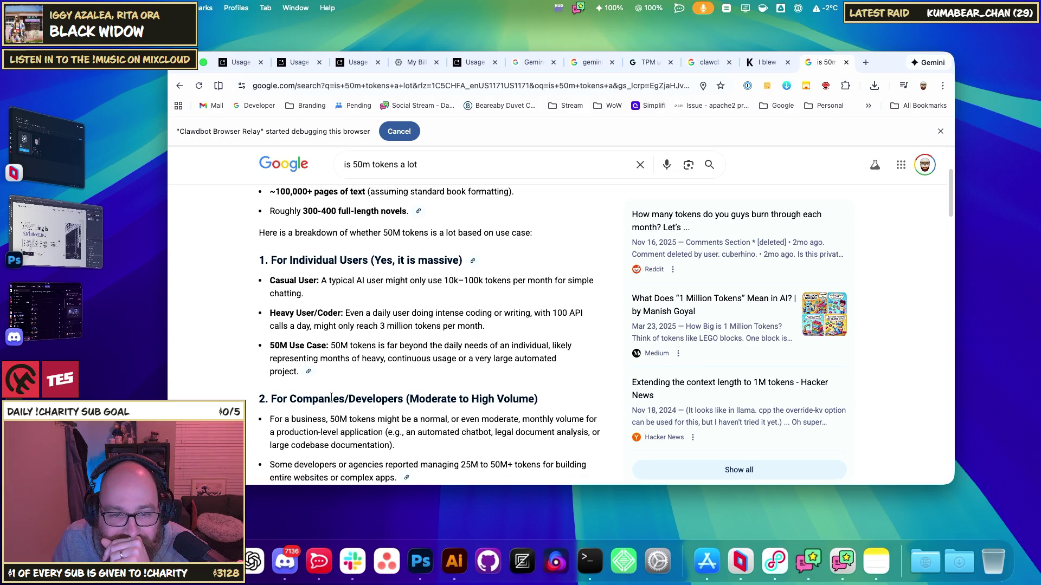
{"action": "left_click_drag", "start_coordinate": [283, 419], "coordinate": [552, 419]}
{"action": "scroll", "coordinate": [506, 421], "scroll_direction": "down", "scroll_amount": 4}
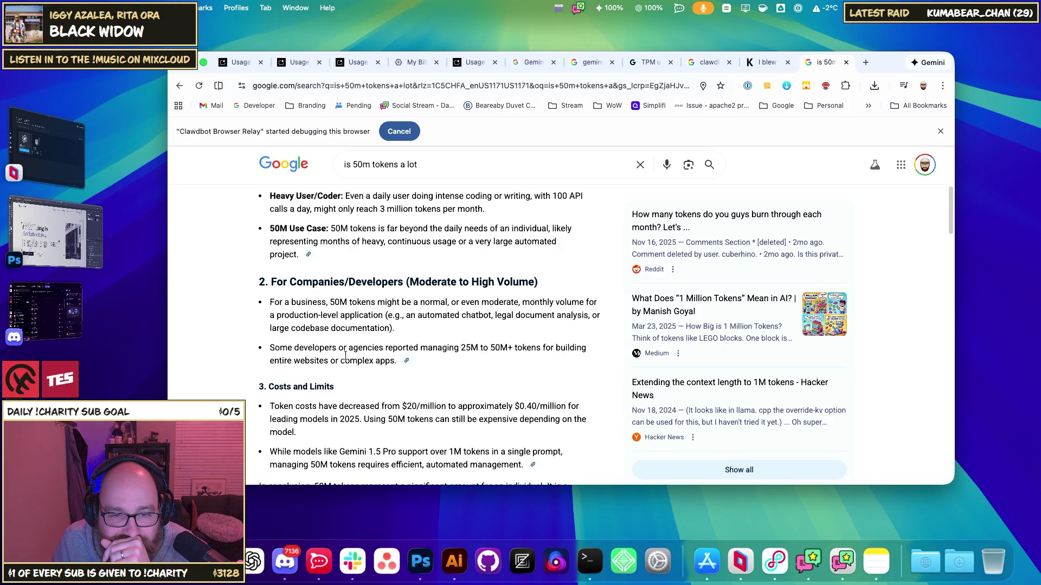
{"action": "mouse_move", "coordinate": [280, 346]}
{"action": "left_mouse_down"}
{"action": "mouse_move", "coordinate": [401, 361]}
{"action": "mouse_move", "coordinate": [538, 349]}
{"action": "mouse_move", "coordinate": [342, 356]}
{"action": "left_mouse_up"}
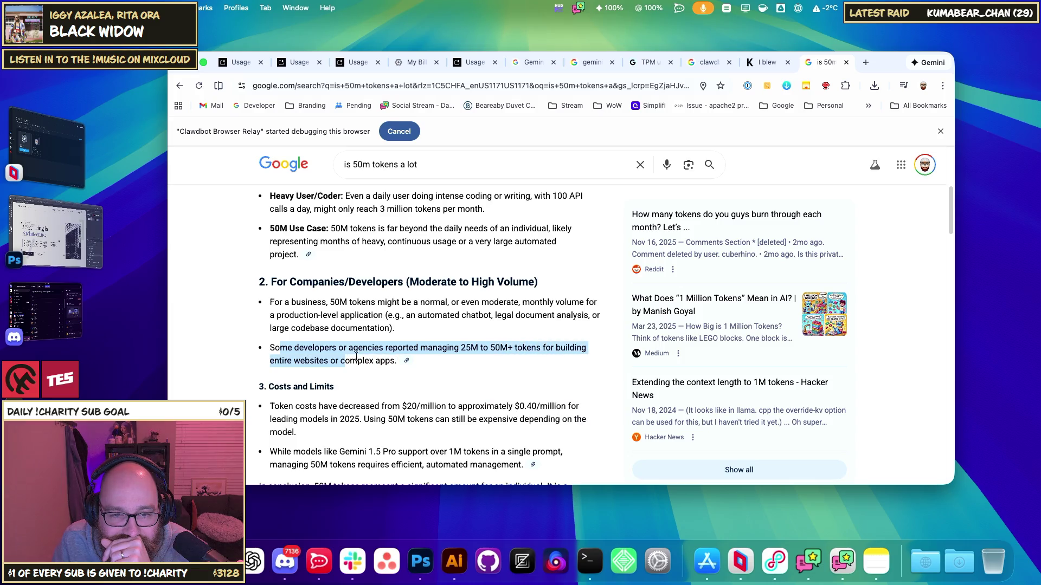
{"action": "left_click", "coordinate": [356, 353]}
{"action": "scroll", "coordinate": [379, 368], "scroll_direction": "down", "scroll_amount": 1}
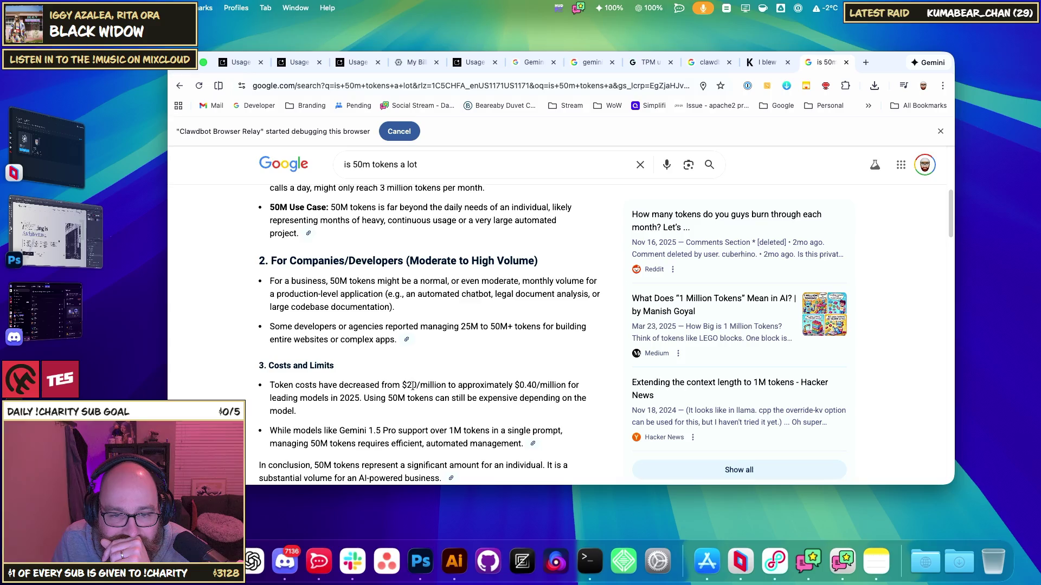
{"action": "left_click_drag", "start_coordinate": [304, 386], "coordinate": [530, 388]}
{"action": "left_click", "coordinate": [529, 391]}
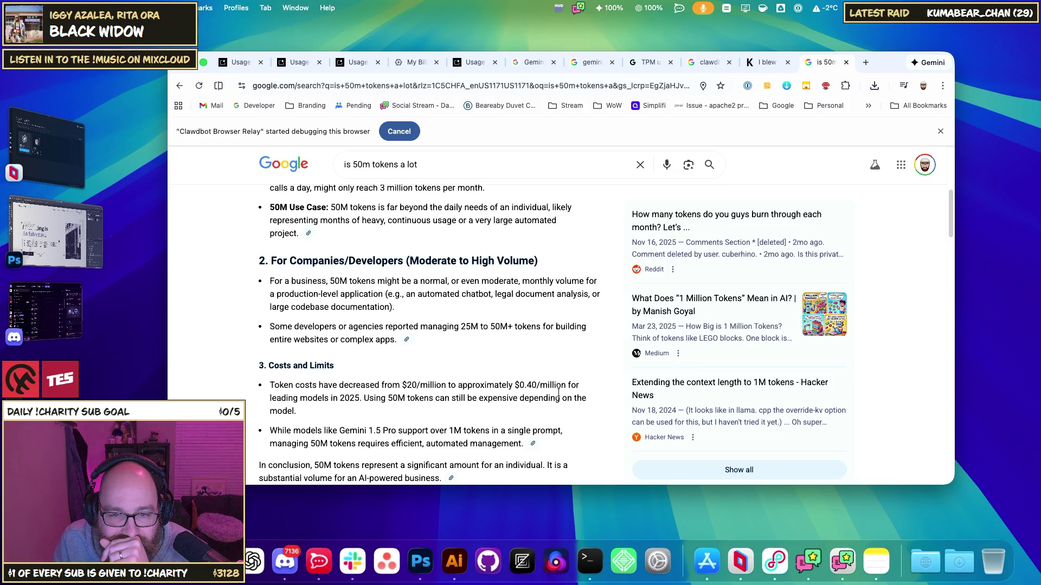
- Read the Gemini 1.5 Pro token-limit note, then expand and collapse 'Is 1 million tokens a lot?'
{"action": "scroll", "coordinate": [437, 395], "scroll_direction": "down", "scroll_amount": 1}
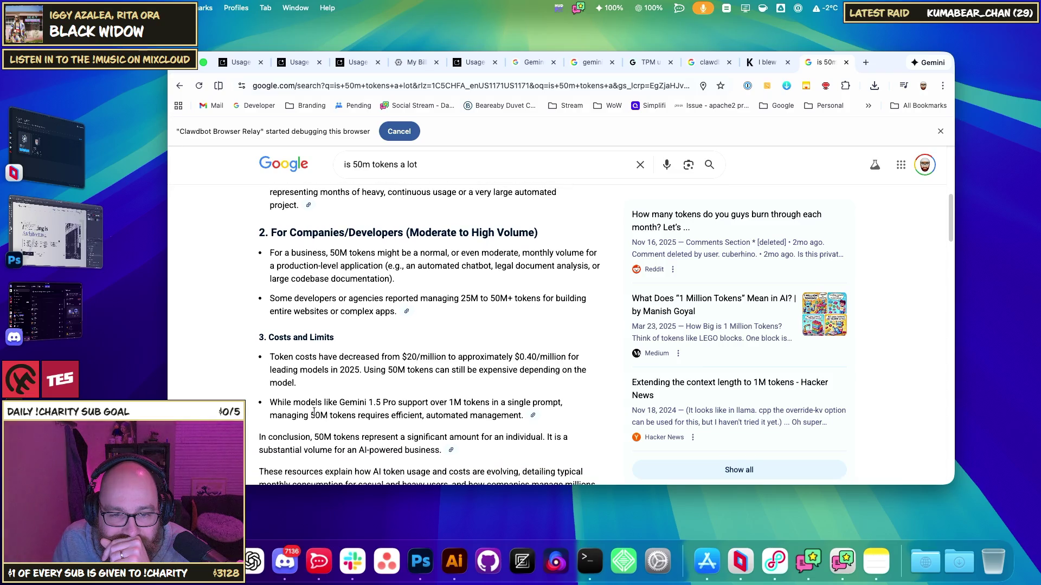
{"action": "mouse_move", "coordinate": [293, 403]}
{"action": "left_mouse_down"}
{"action": "mouse_move", "coordinate": [488, 403]}
{"action": "mouse_move", "coordinate": [528, 415]}
{"action": "mouse_move", "coordinate": [335, 402]}
{"action": "mouse_move", "coordinate": [334, 416]}
{"action": "mouse_move", "coordinate": [488, 415]}
{"action": "mouse_move", "coordinate": [295, 407]}
{"action": "mouse_move", "coordinate": [534, 407]}
{"action": "left_mouse_up"}
{"action": "scroll", "coordinate": [295, 407], "scroll_direction": "down", "scroll_amount": 1}
{"action": "scroll", "coordinate": [534, 407], "scroll_direction": "down", "scroll_amount": 5}
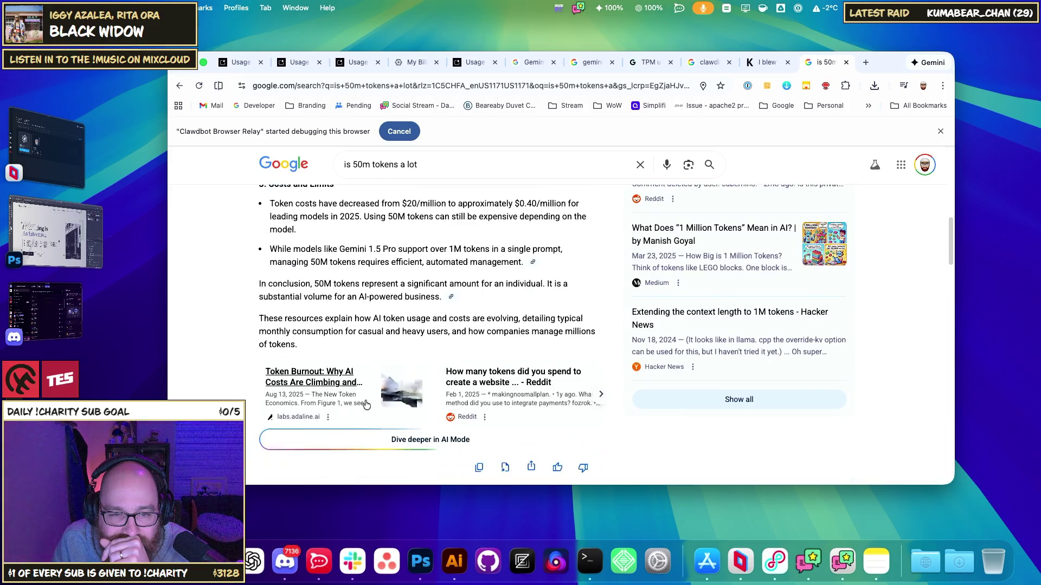
{"action": "left_click_drag", "start_coordinate": [271, 315], "coordinate": [480, 314]}
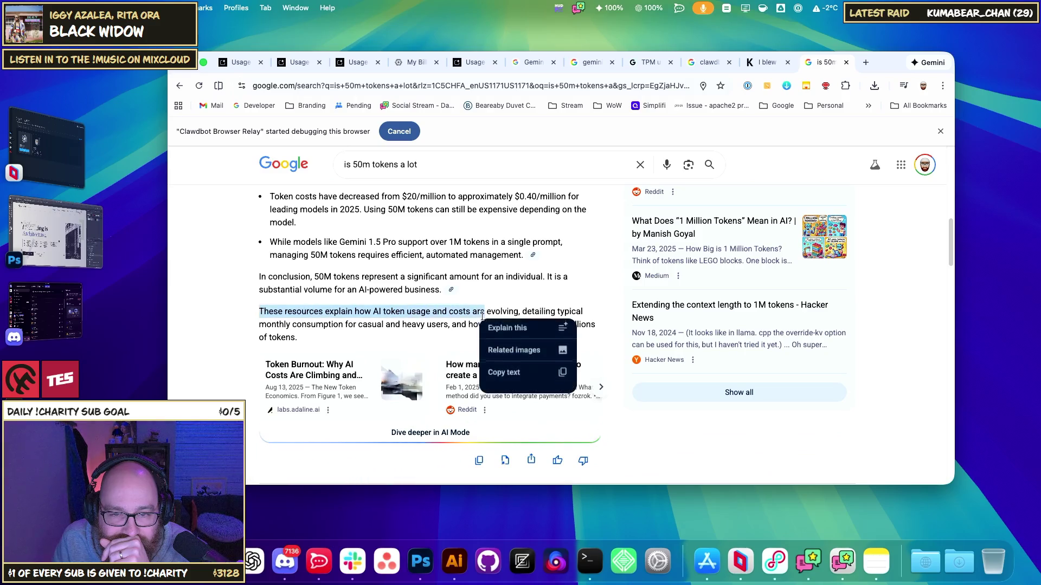
{"action": "scroll", "coordinate": [455, 336], "scroll_direction": "down", "scroll_amount": 7}
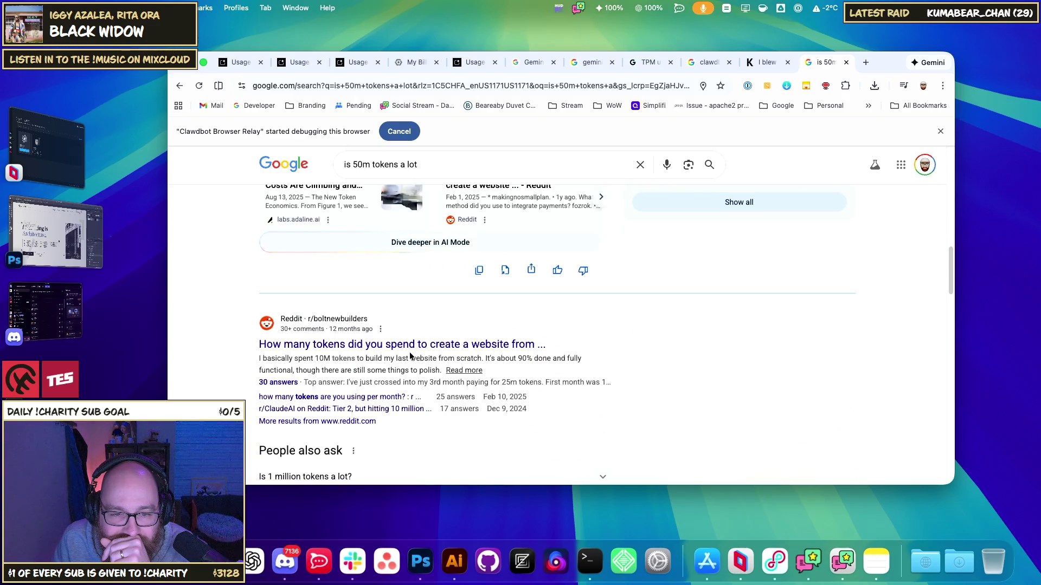
{"action": "scroll", "coordinate": [409, 353], "scroll_direction": "down", "scroll_amount": 6}
{"action": "left_click", "coordinate": [335, 311]}
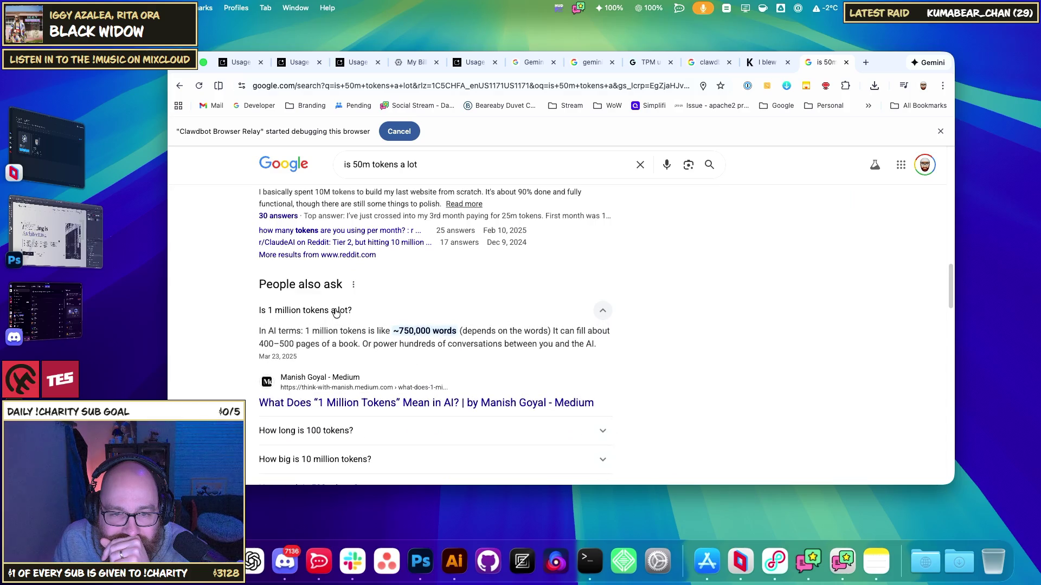
{"action": "left_click", "coordinate": [336, 311]}
{"action": "scroll", "coordinate": [336, 340], "scroll_direction": "down", "scroll_amount": 6}
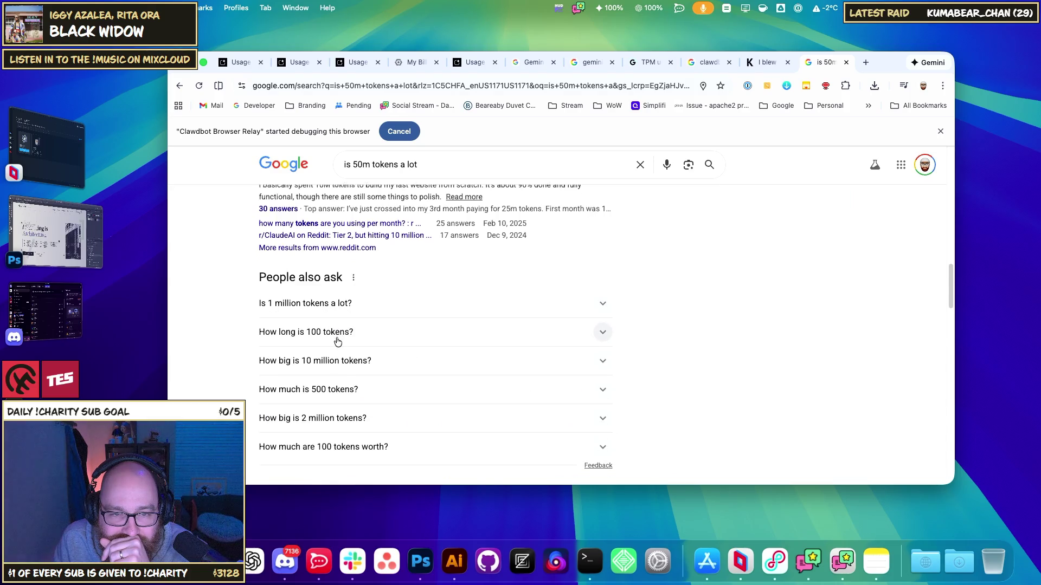
- Open the Hacker News '3.5-50M tokens a day?' thread and highlight phrases in its opening comments
{"action": "left_click", "coordinate": [377, 379]}
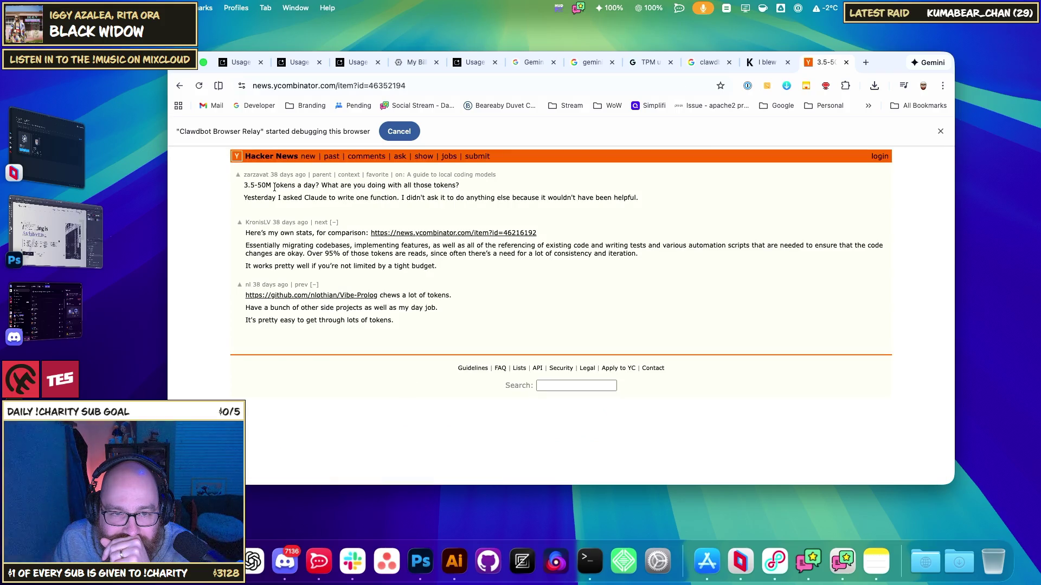
{"action": "left_click_drag", "start_coordinate": [337, 186], "coordinate": [400, 187]}
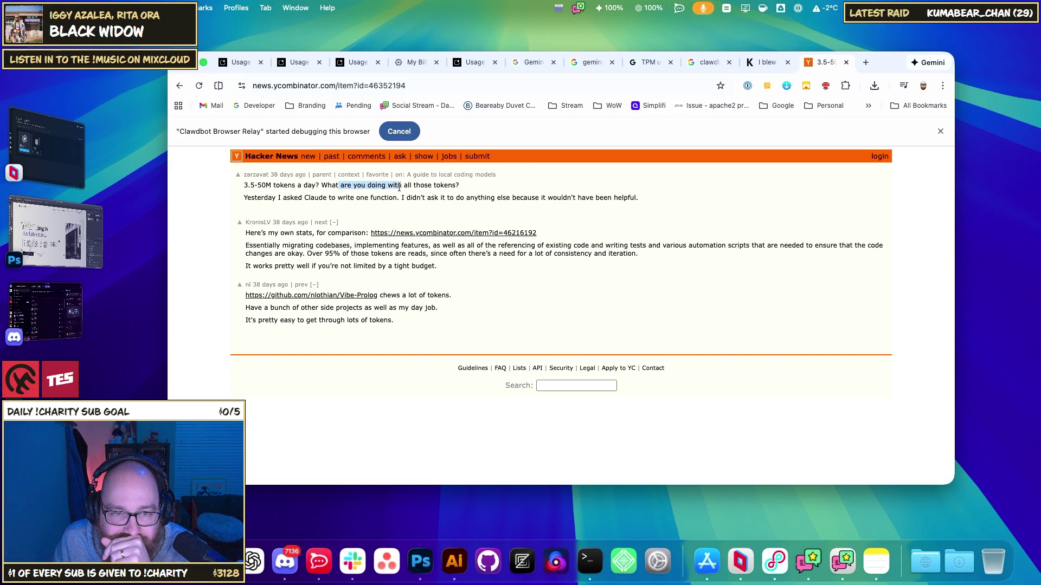
{"action": "left_click_drag", "start_coordinate": [267, 198], "coordinate": [527, 199]}
{"action": "left_click", "coordinate": [472, 208]}
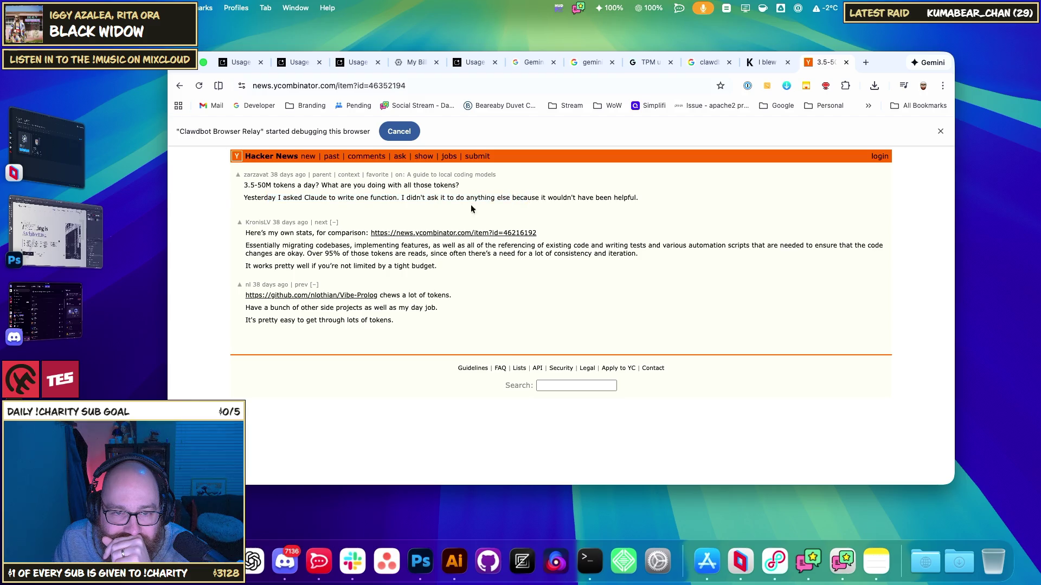
{"action": "left_click_drag", "start_coordinate": [268, 233], "coordinate": [307, 233]}
- Open the linked comment item?id=46216192 and read its intro and Claude December usage line
{"action": "left_click", "coordinate": [314, 260]}
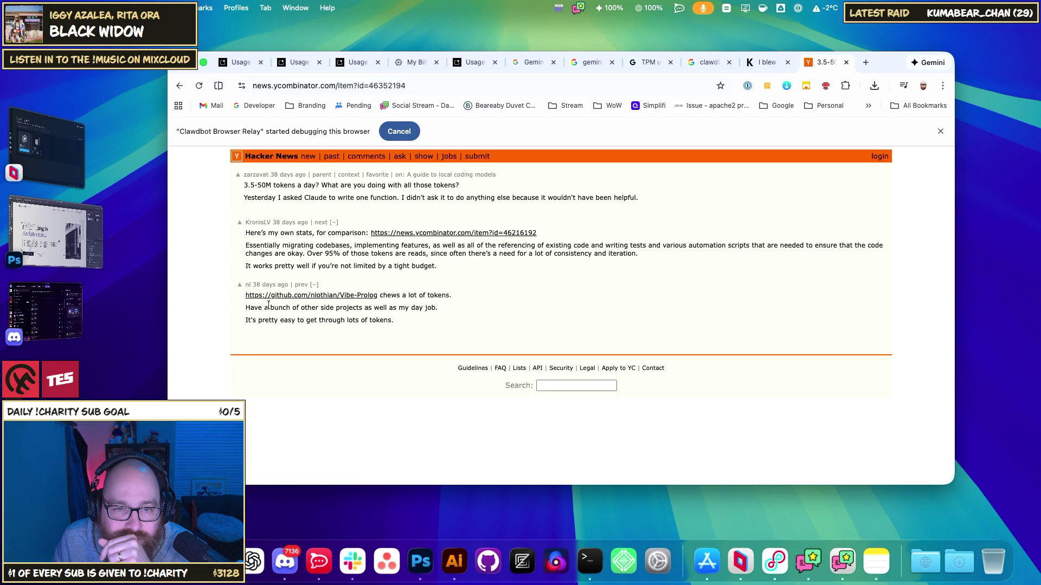
{"action": "left_click", "coordinate": [444, 236]}
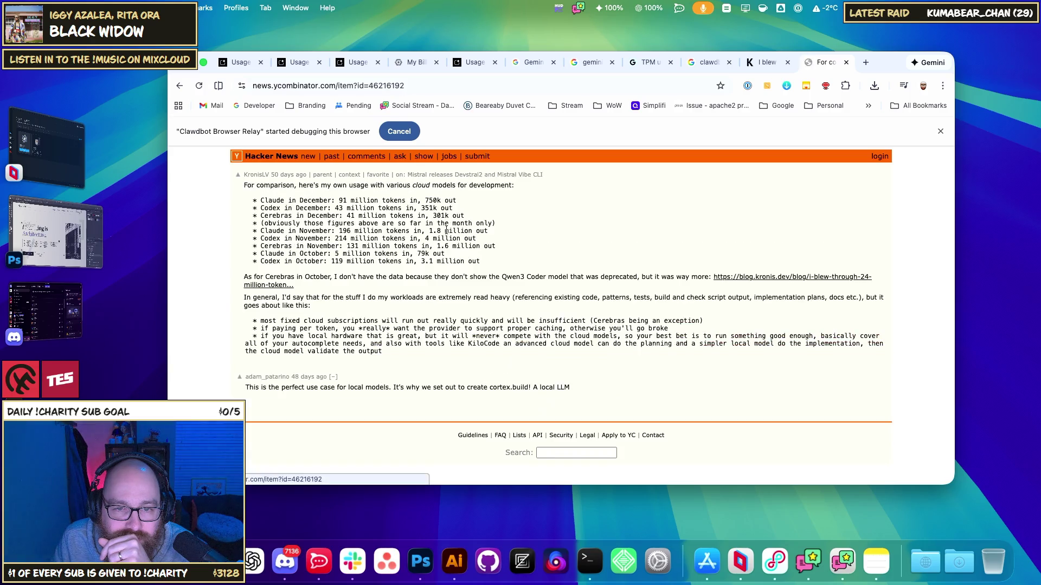
{"action": "left_click_drag", "start_coordinate": [270, 201], "coordinate": [415, 204]}
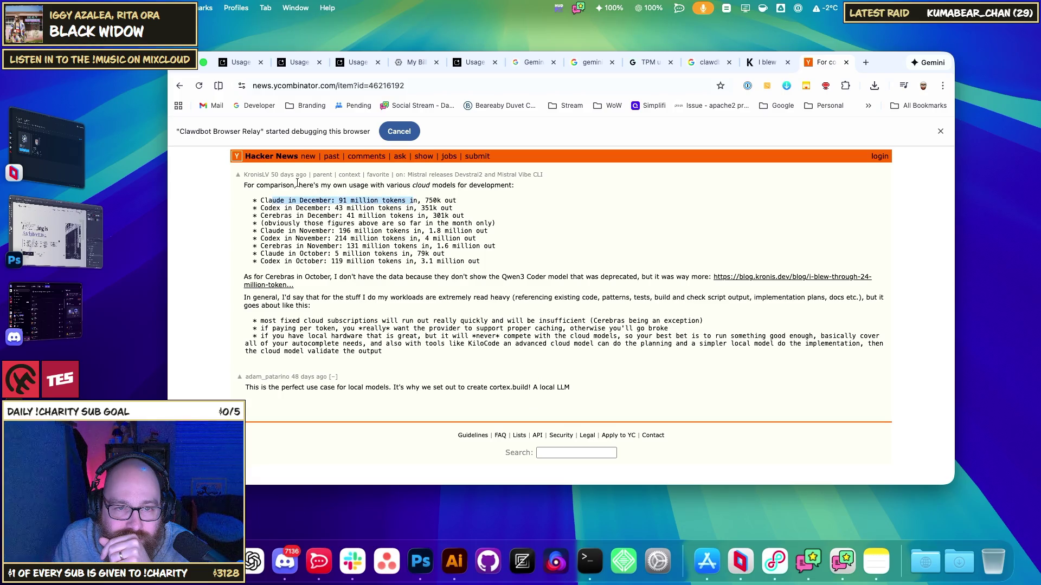
{"action": "left_click_drag", "start_coordinate": [298, 185], "coordinate": [371, 186]}
{"action": "left_click_drag", "start_coordinate": [410, 185], "coordinate": [483, 185]}
{"action": "left_click", "coordinate": [364, 198]}
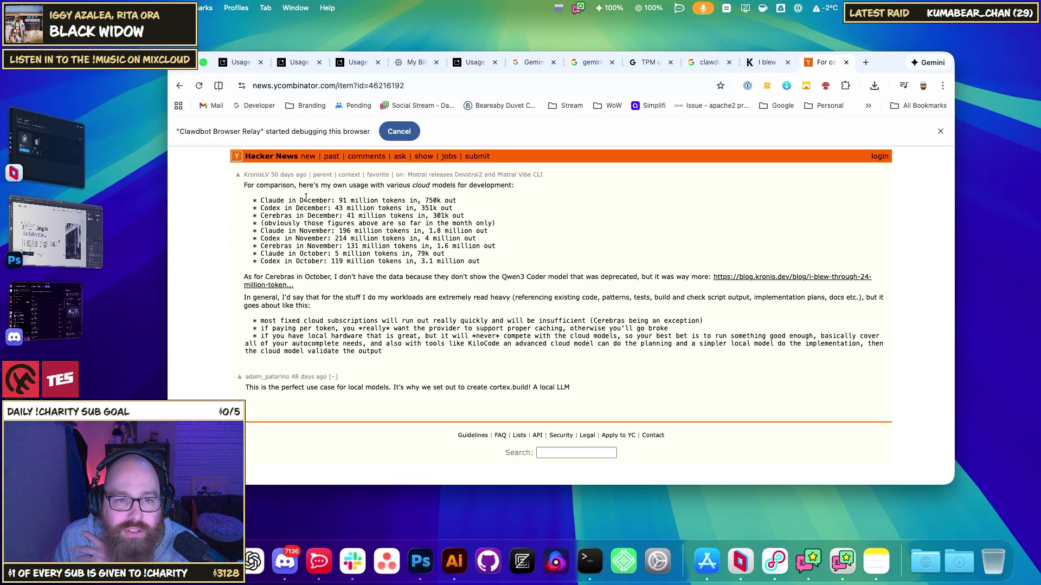
{"action": "left_click_drag", "start_coordinate": [295, 201], "coordinate": [320, 201]}
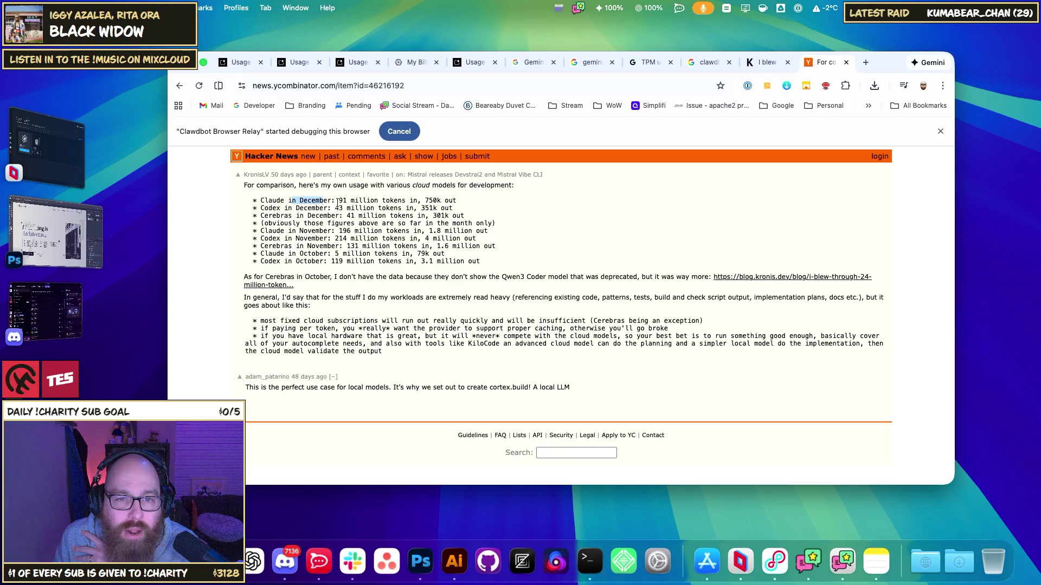
{"action": "left_click", "coordinate": [341, 200]}
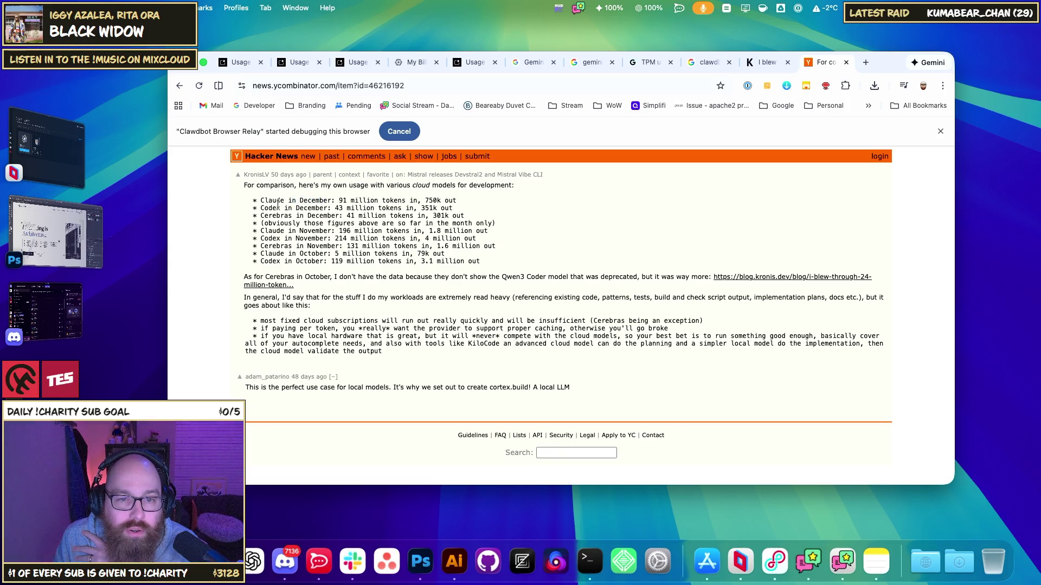
- Read the monthly figures, including 91 million Claude tokens and Codex usage, then go back
{"action": "left_click_drag", "start_coordinate": [295, 203], "coordinate": [353, 226]}
{"action": "left_click", "coordinate": [369, 234]}
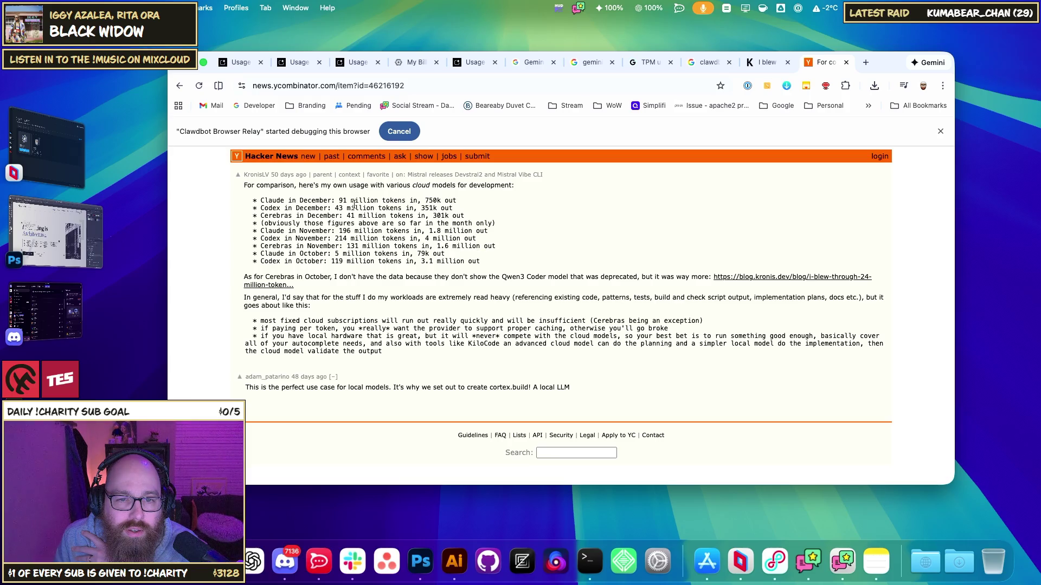
{"action": "left_click_drag", "start_coordinate": [337, 202], "coordinate": [409, 201]}
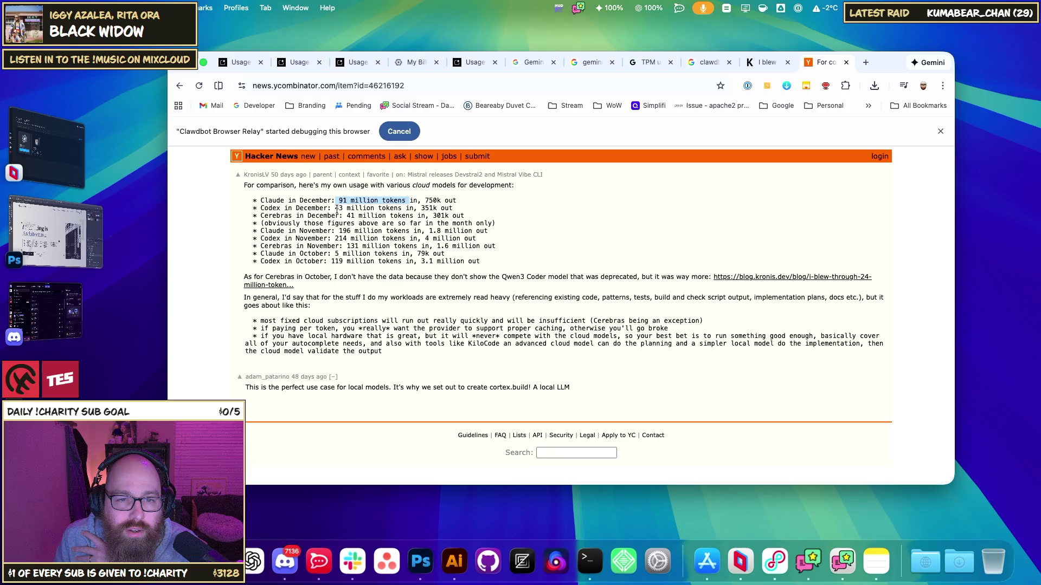
{"action": "mouse_move", "coordinate": [335, 209]}
{"action": "left_mouse_down"}
{"action": "mouse_move", "coordinate": [383, 209]}
{"action": "mouse_move", "coordinate": [374, 232]}
{"action": "mouse_move", "coordinate": [402, 232]}
{"action": "left_mouse_up"}
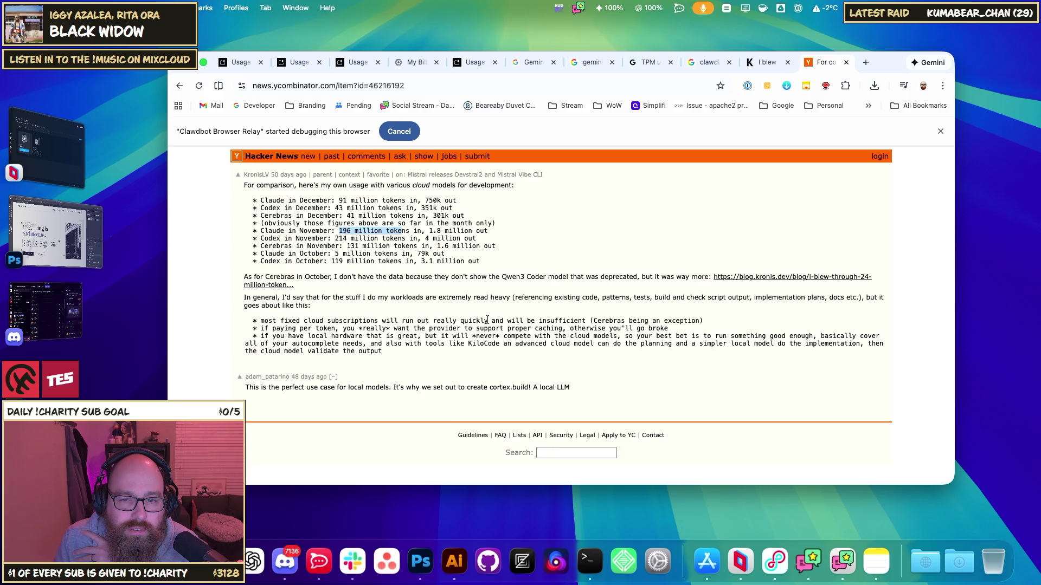
{"action": "left_click", "coordinate": [177, 86]}
- Return to the results and search Google for 'how much is 50m tokens in dollars'
{"action": "left_click", "coordinate": [182, 89]}
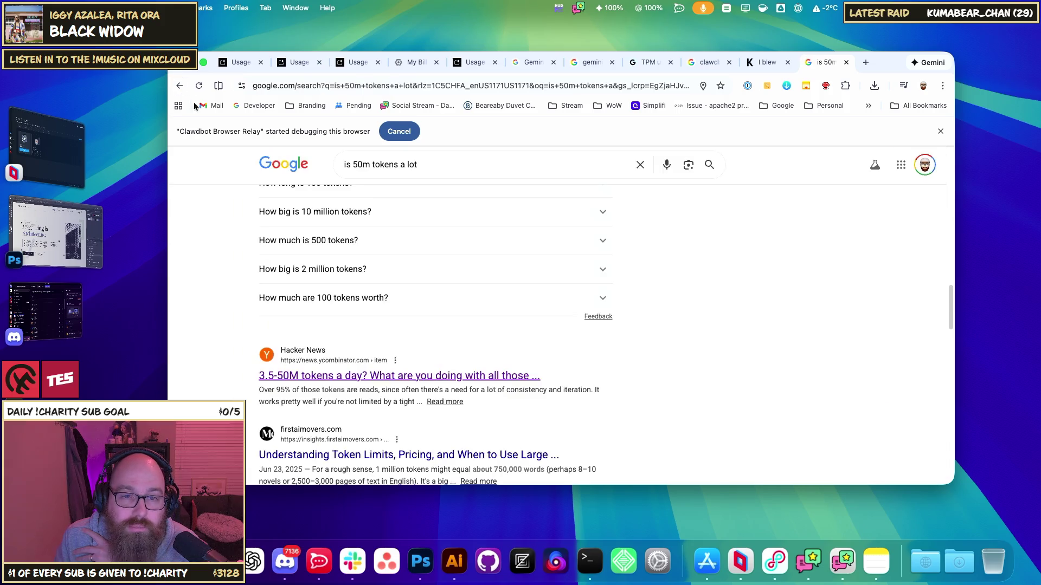
{"action": "left_click_drag", "start_coordinate": [441, 166], "coordinate": [320, 167]}
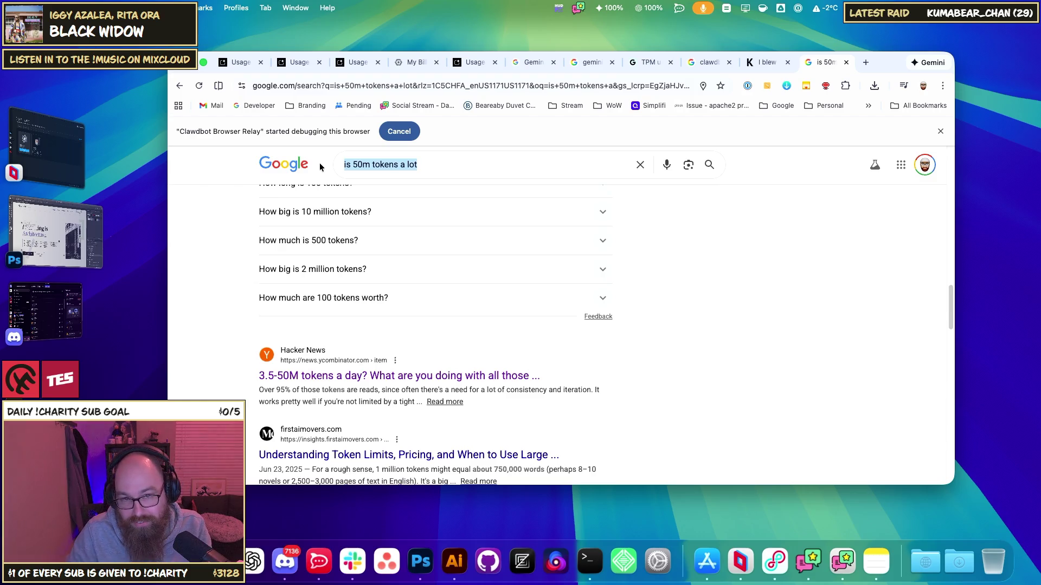
{"action": "type", "text": "how muc"}
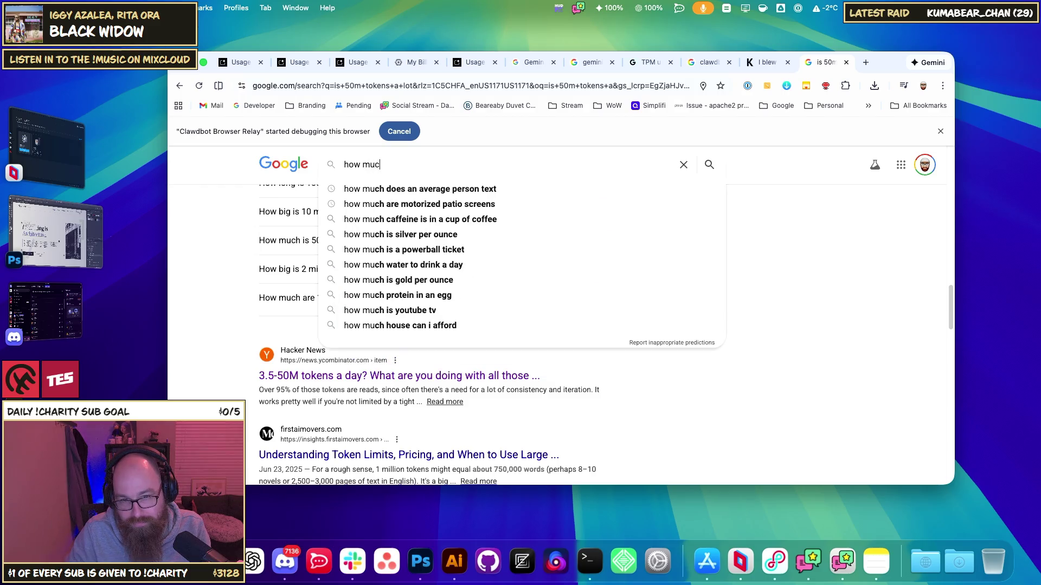
{"action": "type", "text": "h is 50m "}
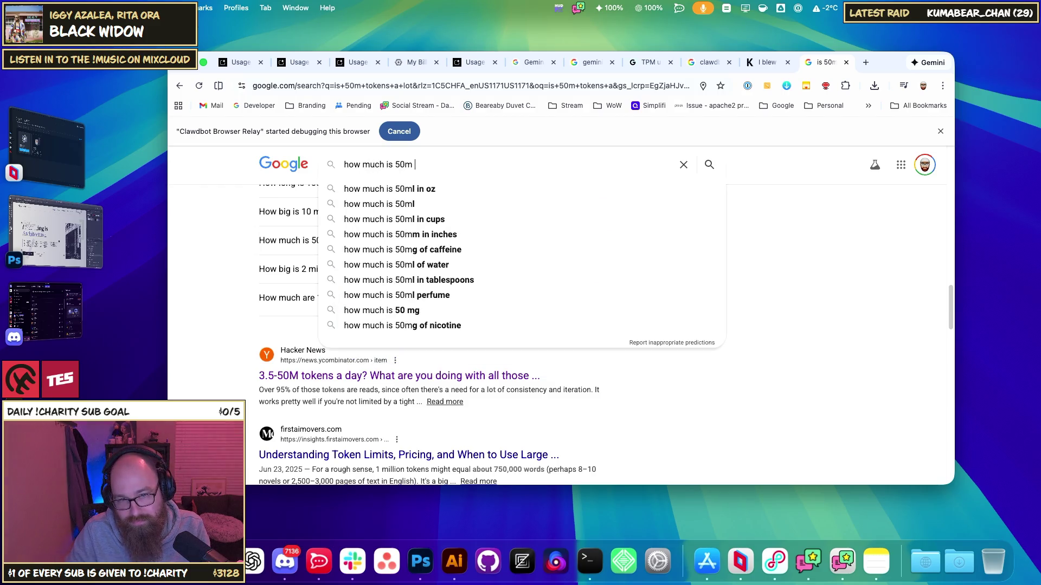
{"action": "type", "text": "tokens"}
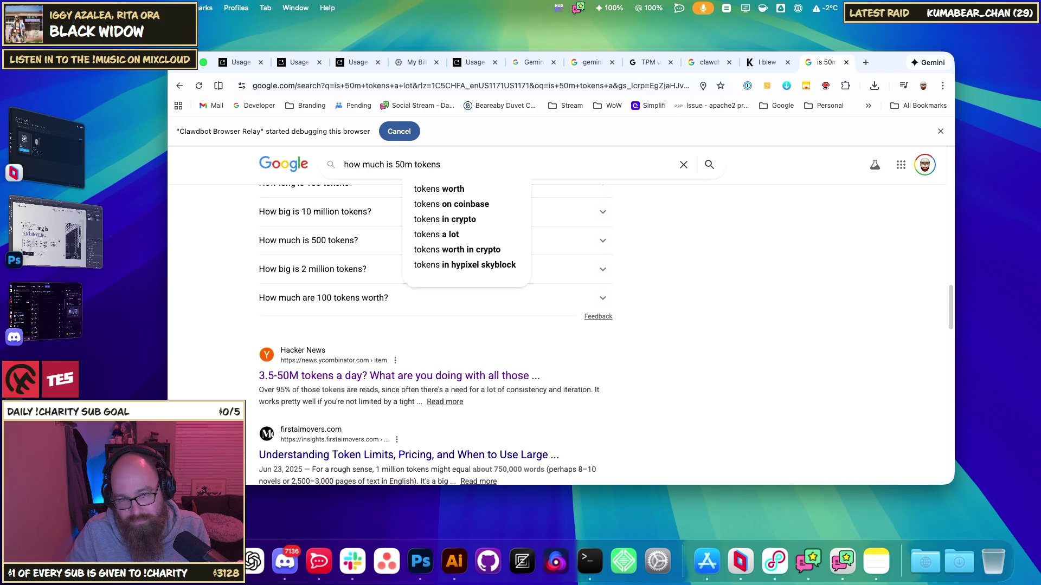
{"action": "type", "text": " in dollars"}
{"action": "key", "text": "Return"}
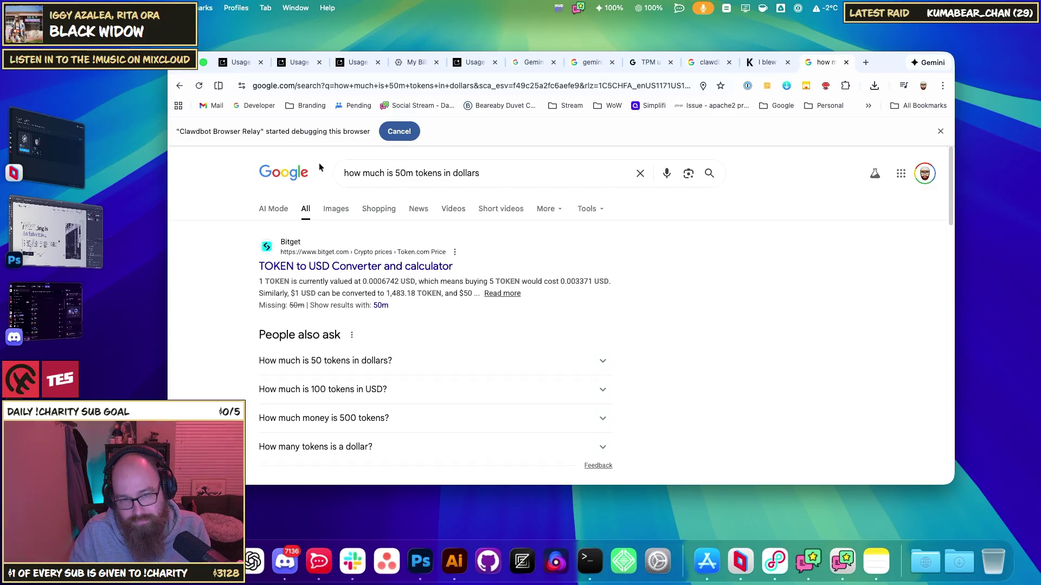
- Open the Bitget TOKEN to USD converter result
{"action": "scroll", "coordinate": [364, 255], "scroll_direction": "down", "scroll_amount": 2}
{"action": "scroll", "coordinate": [358, 271], "scroll_direction": "down", "scroll_amount": 1}
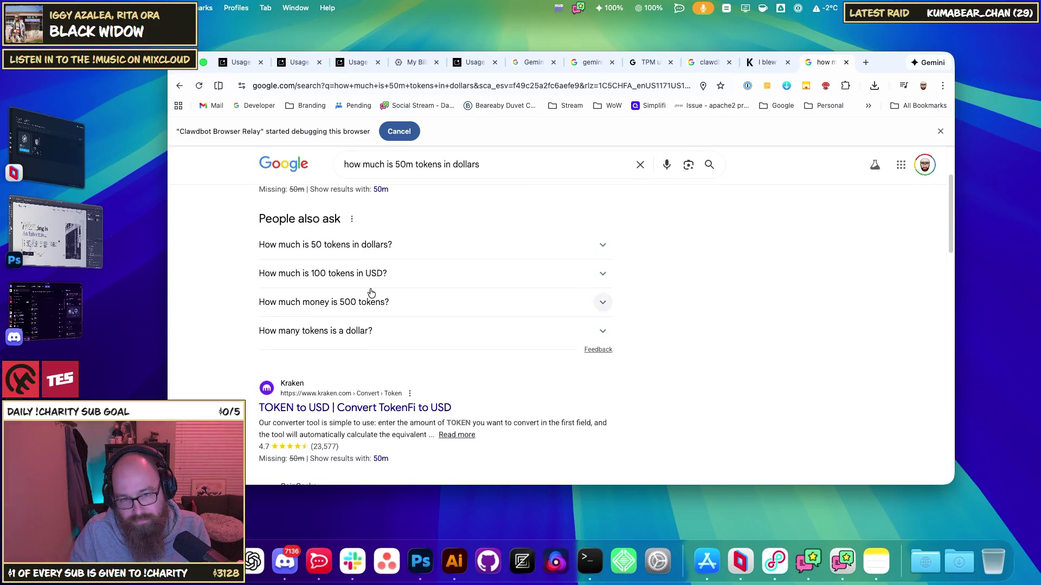
{"action": "scroll", "coordinate": [374, 290], "scroll_direction": "down", "scroll_amount": 3}
{"action": "scroll", "coordinate": [376, 290], "scroll_direction": "up", "scroll_amount": 3}
{"action": "scroll", "coordinate": [376, 290], "scroll_direction": "up", "scroll_amount": 2}
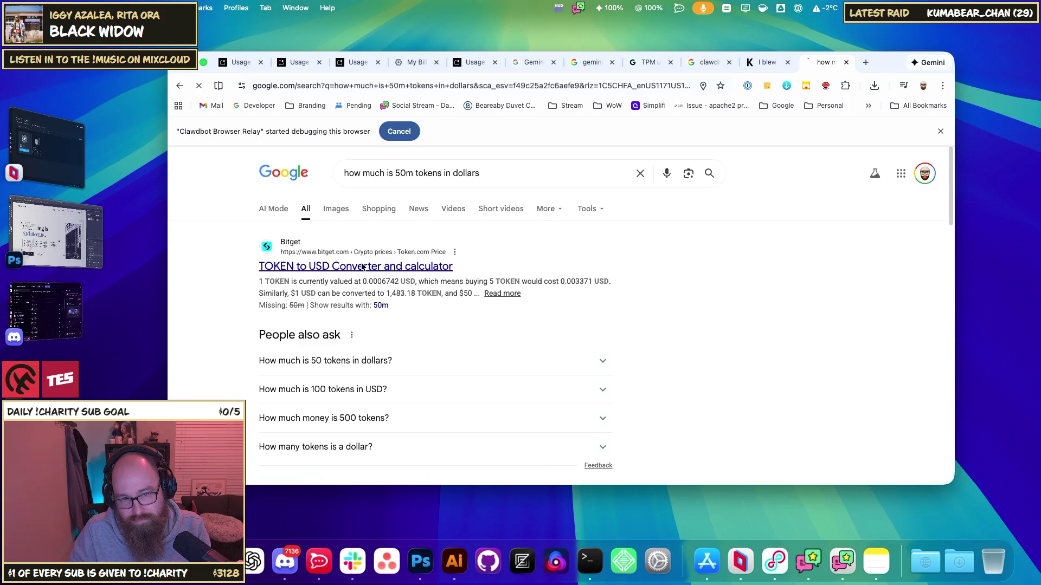
{"action": "left_click", "coordinate": [360, 268]}
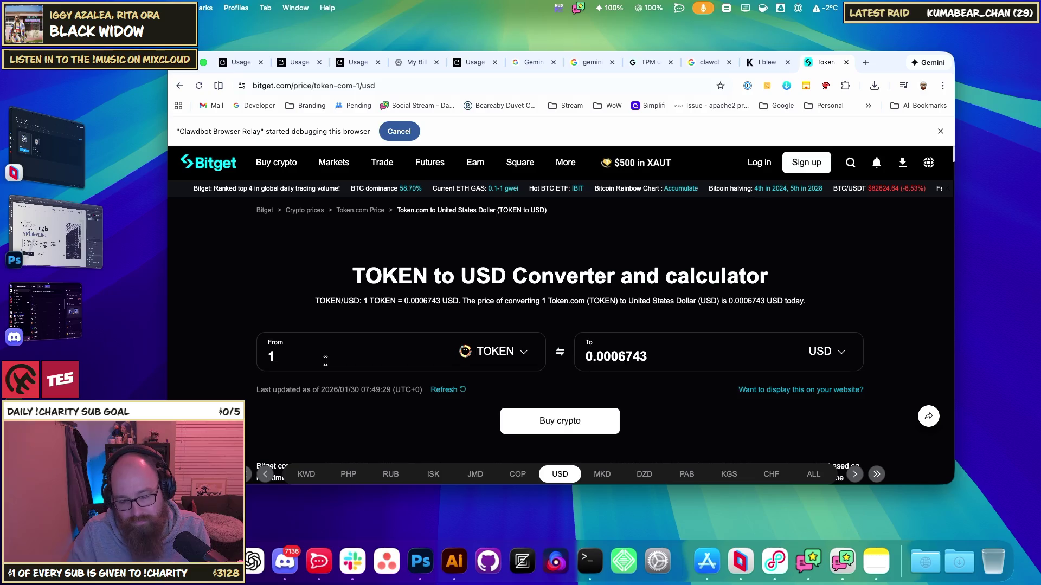
- Convert 50,000,000 TOKEN in Bitget to 33,712.69 USD, then go back to Google
{"action": "key", "text": "BackSpace"}
{"action": "type", "text": "50"}
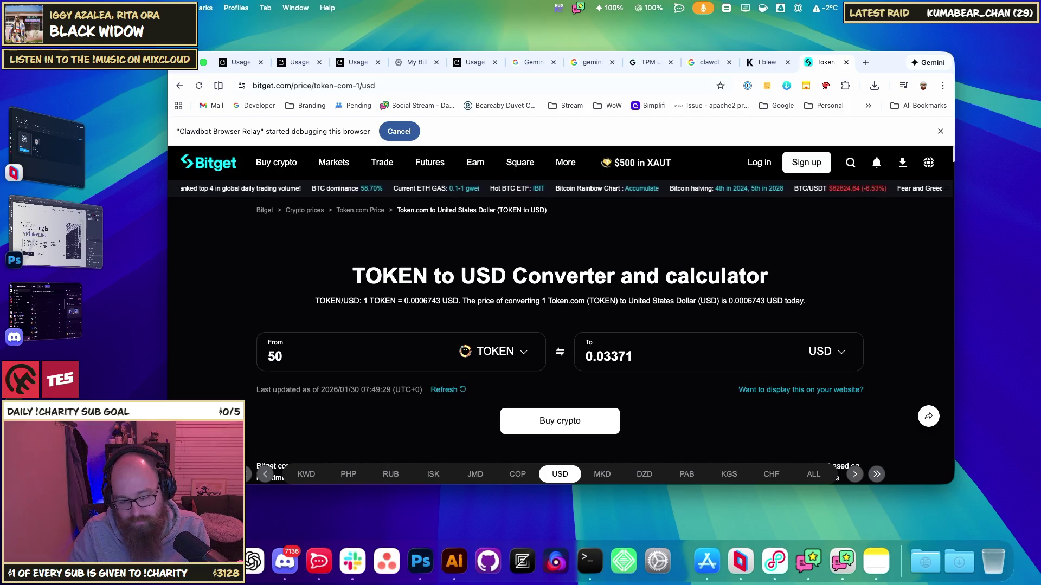
{"action": "type", "text": "0000"}
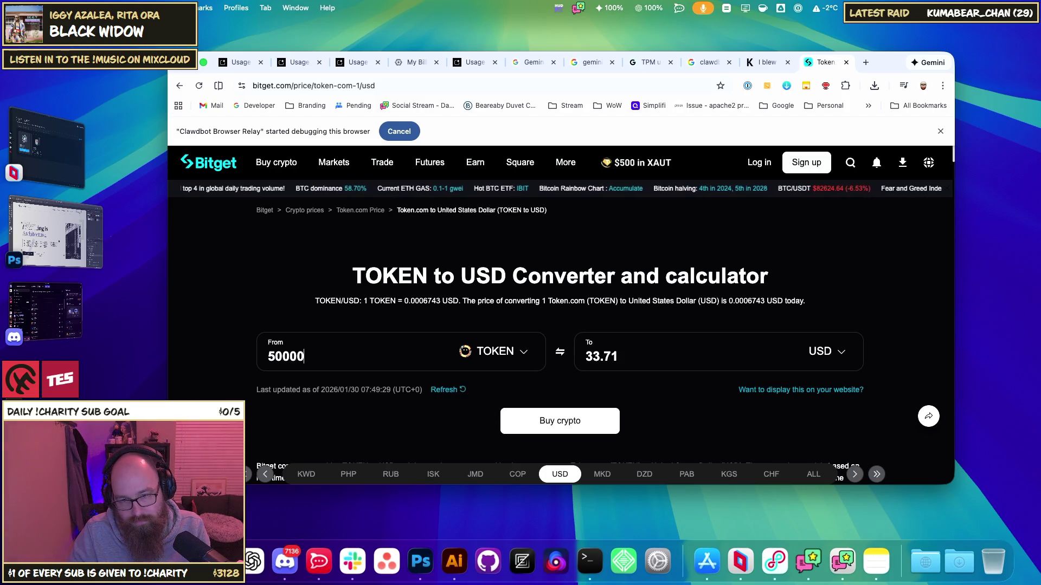
{"action": "type", "text": "00"}
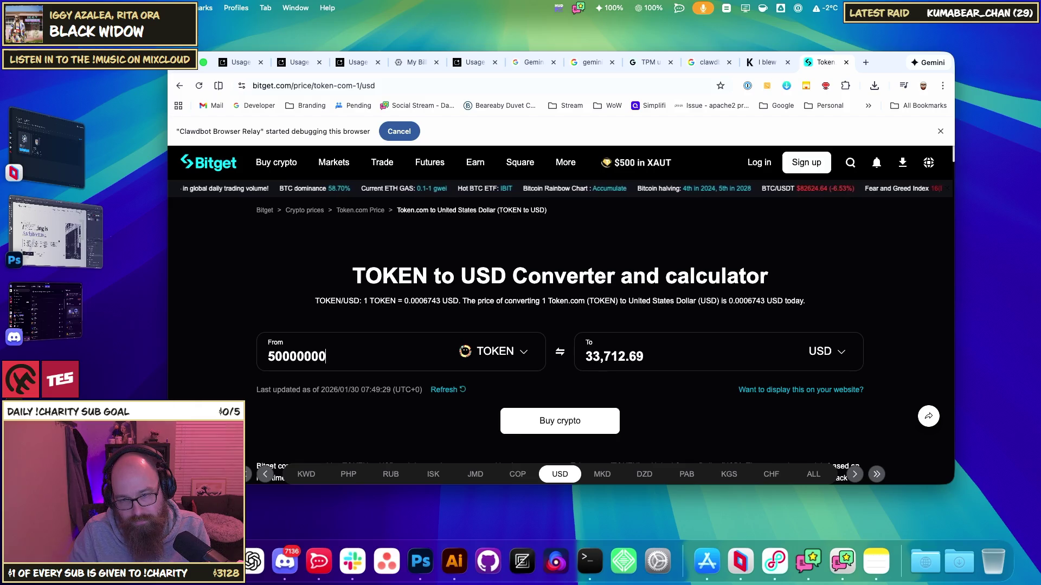
{"action": "key", "text": "BackSpace"}
{"action": "key", "text": "BackSpace"}
{"action": "key", "text": "BackSpace"}
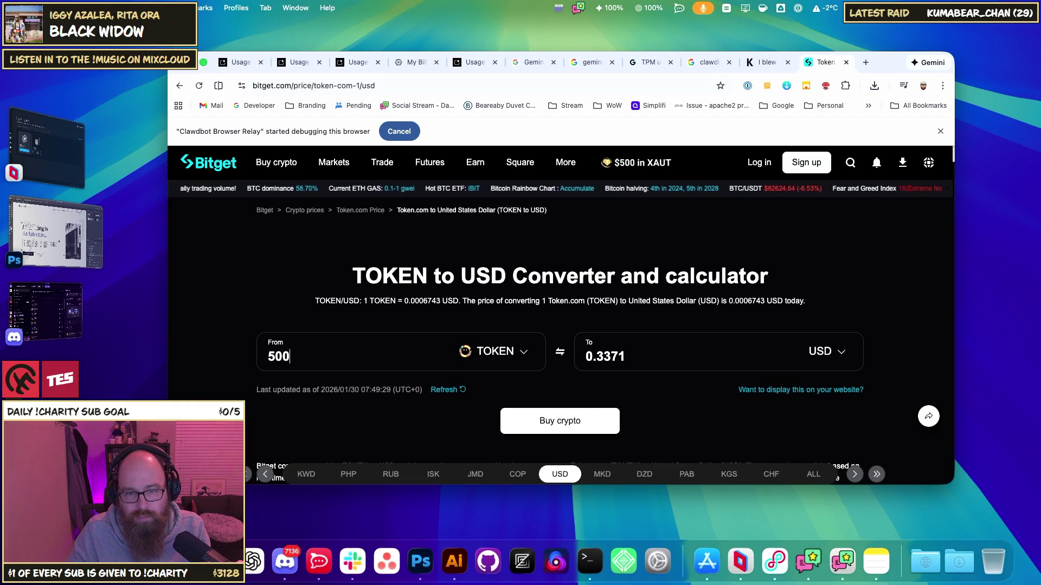
{"action": "key", "text": "BackSpace"}
{"action": "key", "text": "BackSpace"}
{"action": "key", "text": "BackSpace"}
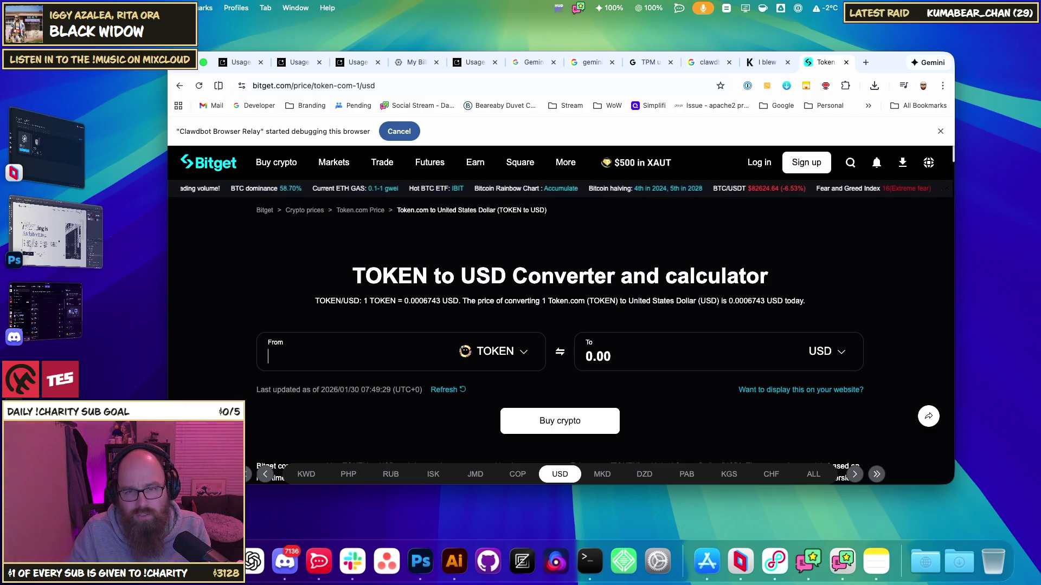
{"action": "type", "text": "1"}
{"action": "key", "text": "BackSpace"}
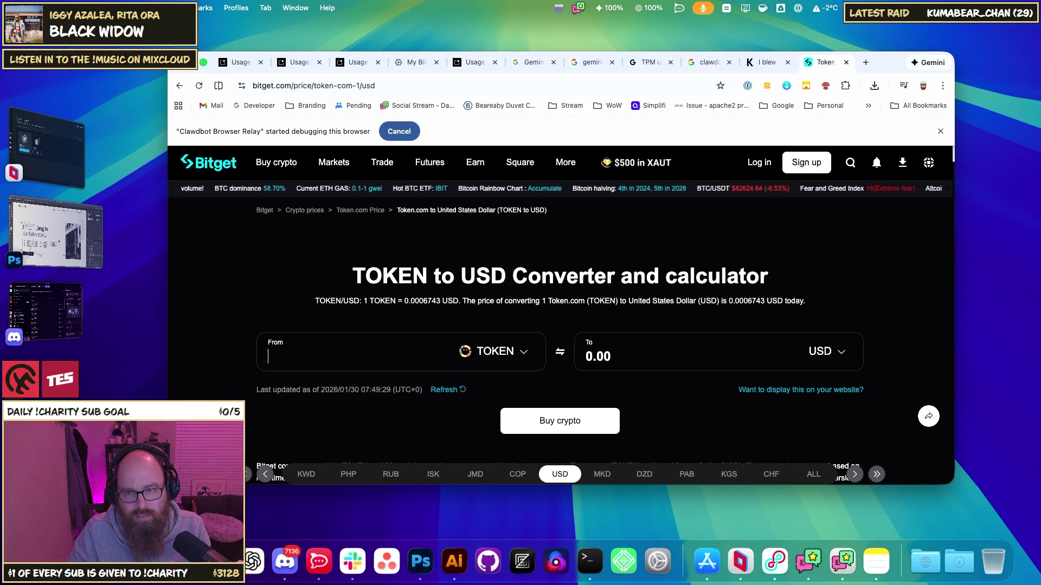
{"action": "type", "text": "5000"}
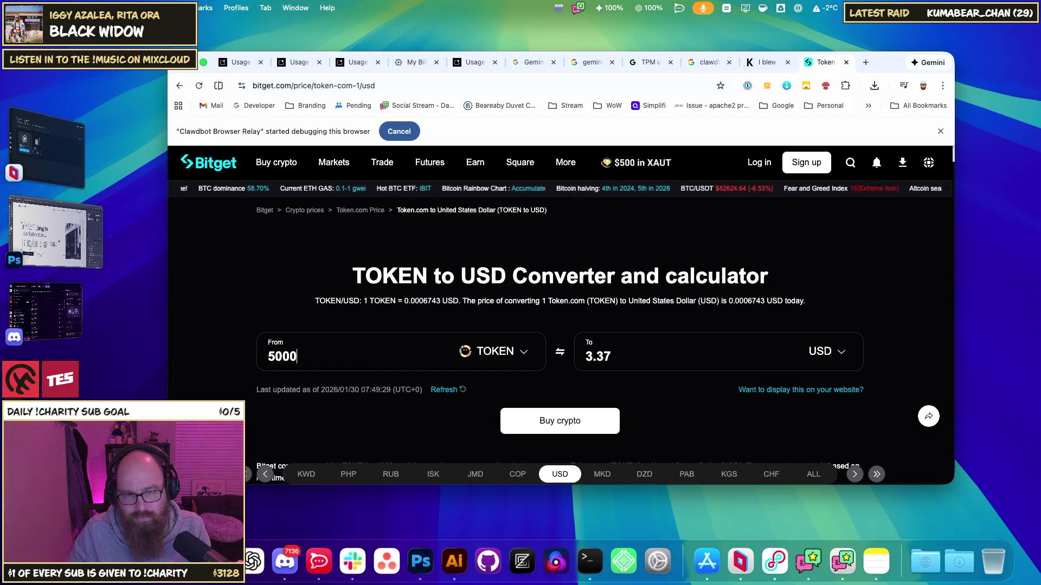
{"action": "key", "text": "BackSpace"}
{"action": "key", "text": "BackSpace"}
{"action": "type", "text": "00000"}
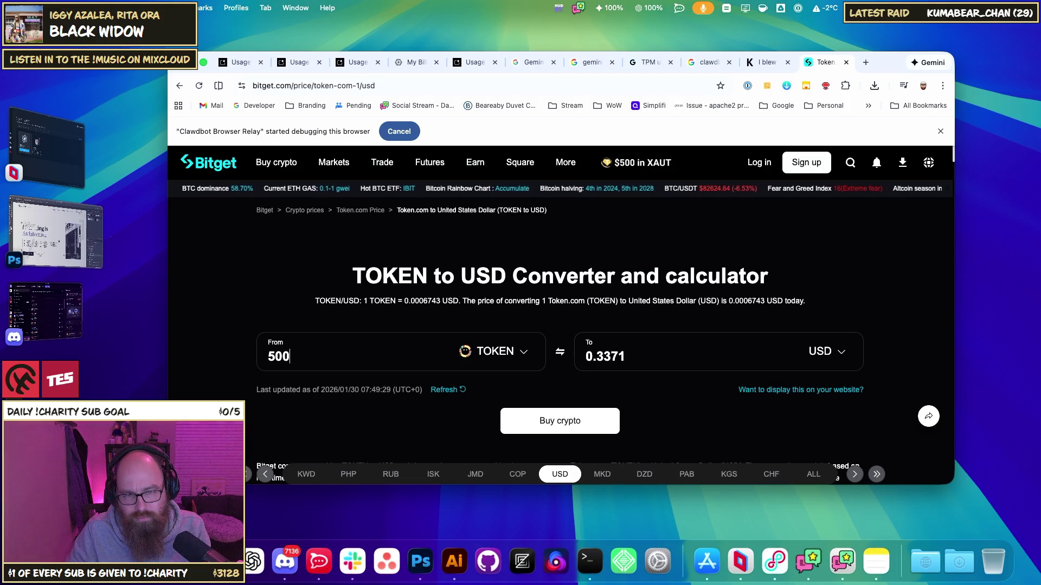
{"action": "type", "text": "0"}
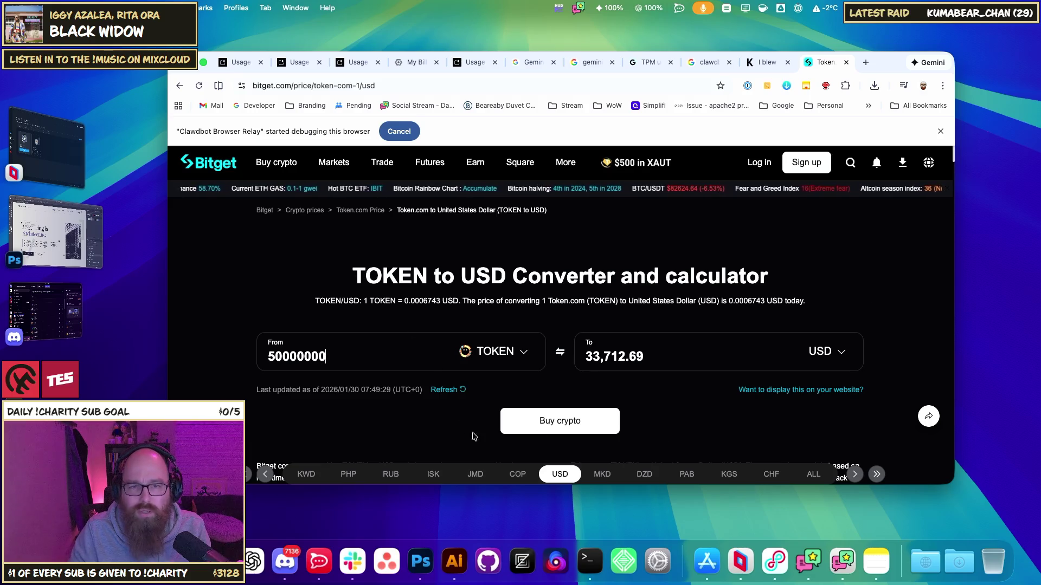
{"action": "left_click_drag", "start_coordinate": [610, 294], "coordinate": [768, 277]}
{"action": "left_click_drag", "start_coordinate": [325, 301], "coordinate": [381, 302]}
{"action": "key", "text": "super+bracketleft"}
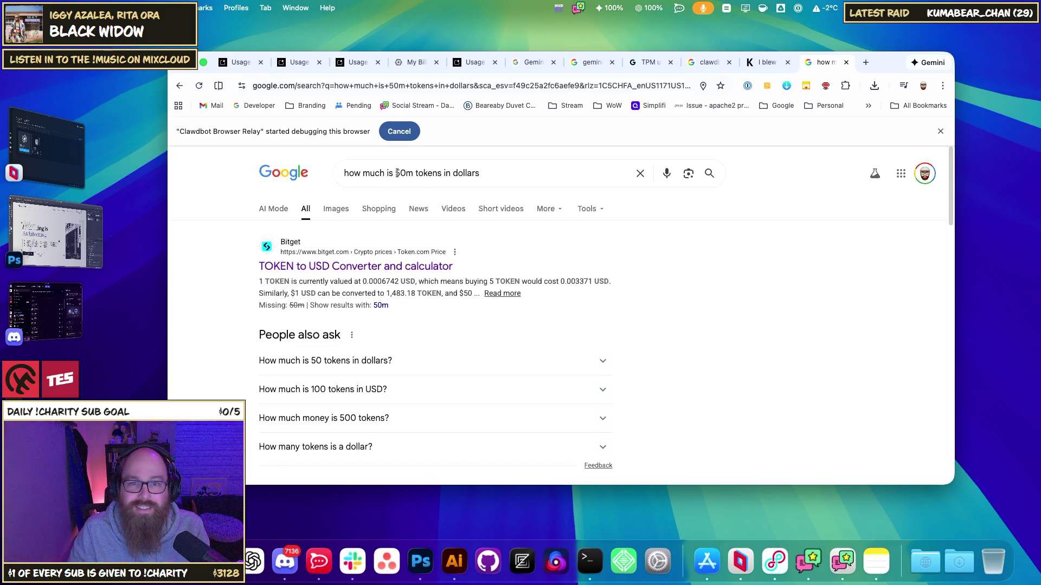
- Refine the search to 'how much is 50m ai tokens in dollars' and expand its AI Overview
{"action": "left_click", "coordinate": [449, 173]}
{"action": "left_click", "coordinate": [415, 173]}
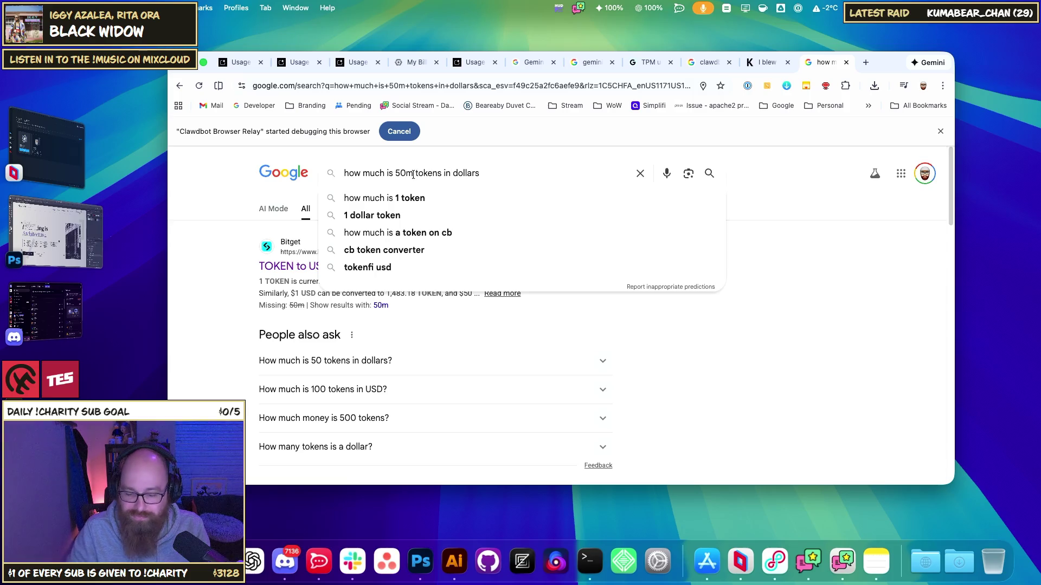
{"action": "type", "text": "ai"}
{"action": "key", "text": "Return"}
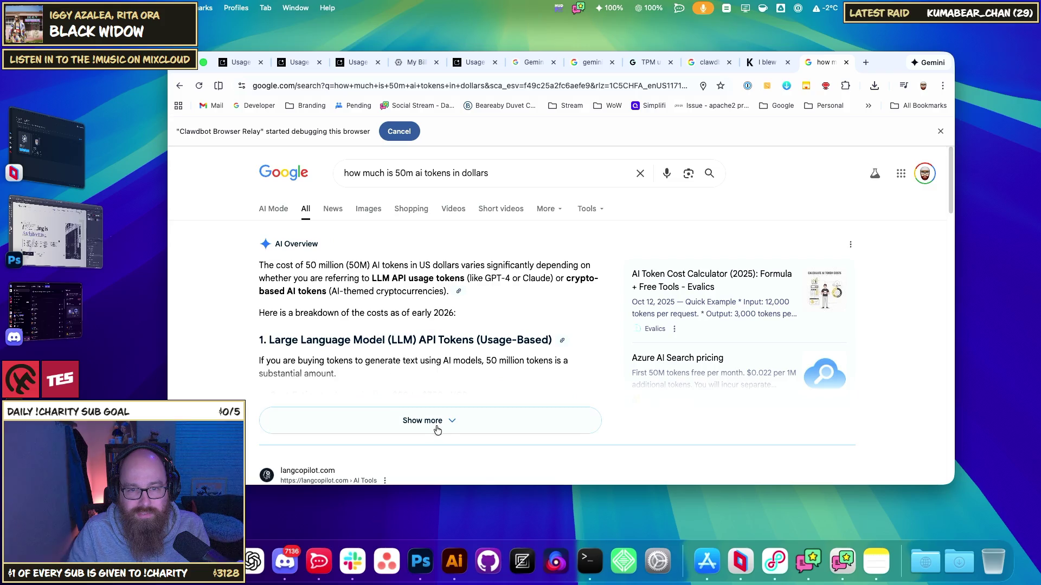
{"action": "left_click", "coordinate": [438, 427]}
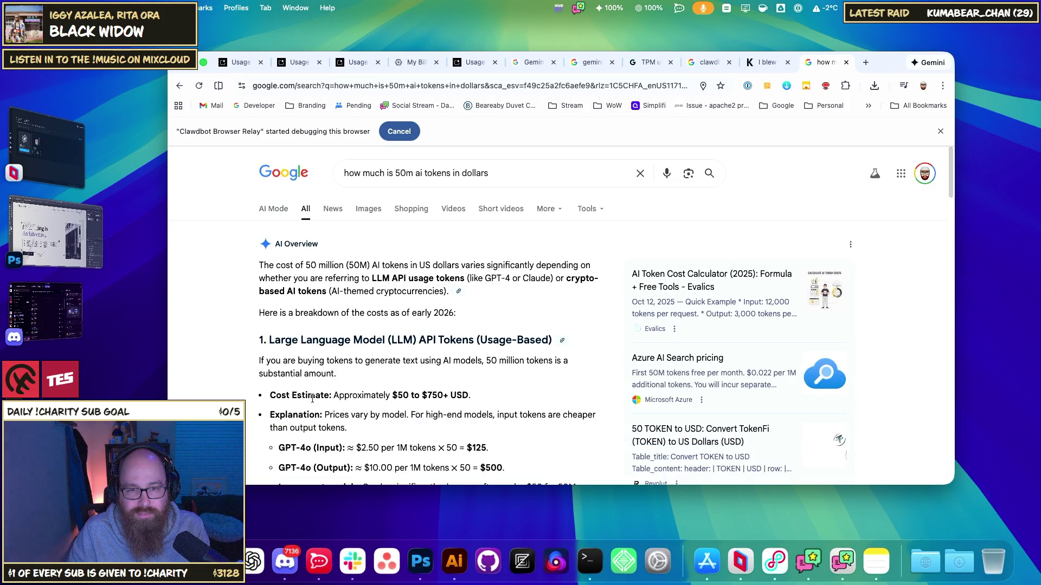
{"action": "left_click_drag", "start_coordinate": [439, 396], "coordinate": [333, 396]}
{"action": "scroll", "coordinate": [434, 418], "scroll_direction": "down", "scroll_amount": 2}
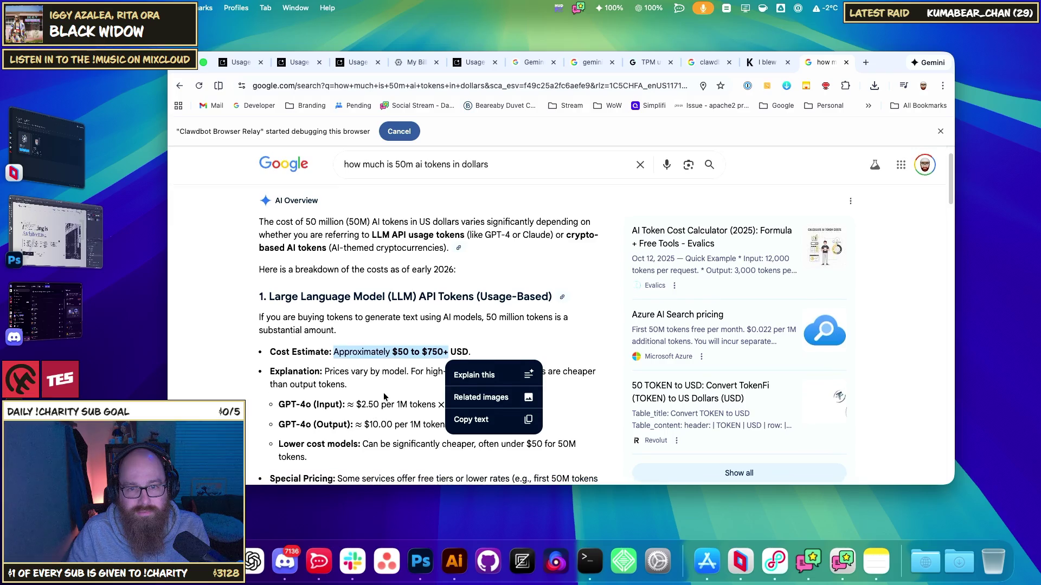
{"action": "left_click", "coordinate": [429, 420]}
- Read through the overview's $50 to $750+ cost breakdown and the results below it
{"action": "scroll", "coordinate": [405, 413], "scroll_direction": "down", "scroll_amount": 1}
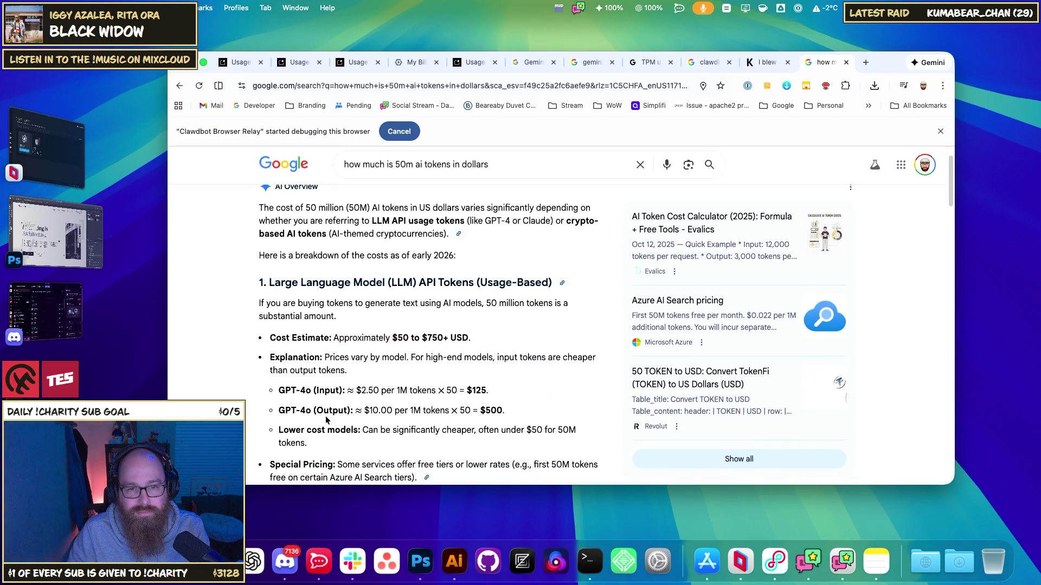
{"action": "scroll", "coordinate": [381, 410], "scroll_direction": "down", "scroll_amount": 6}
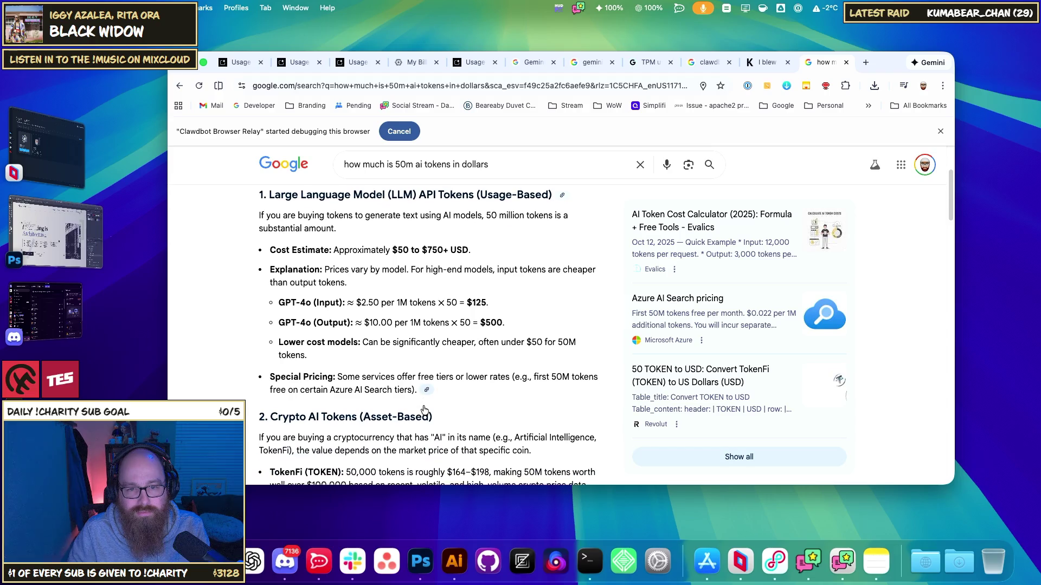
{"action": "scroll", "coordinate": [420, 406], "scroll_direction": "down", "scroll_amount": 2}
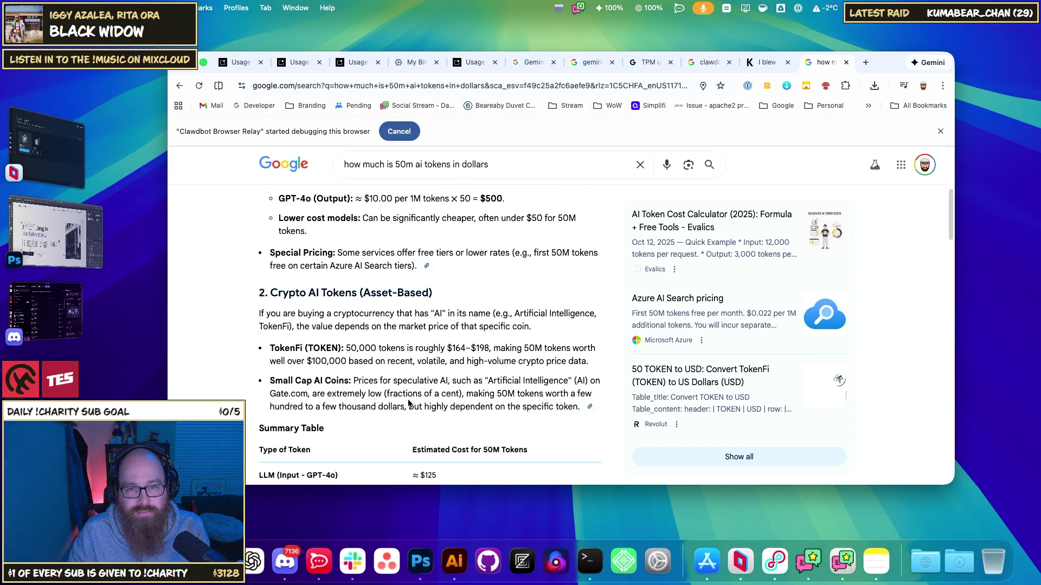
{"action": "scroll", "coordinate": [408, 402], "scroll_direction": "down", "scroll_amount": 5}
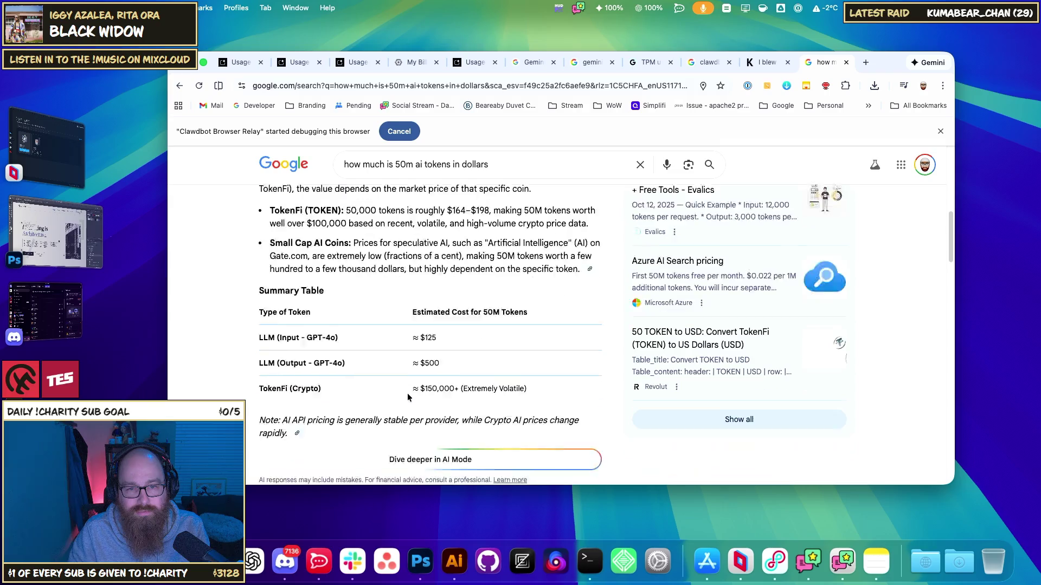
{"action": "scroll", "coordinate": [407, 398], "scroll_direction": "down", "scroll_amount": 1}
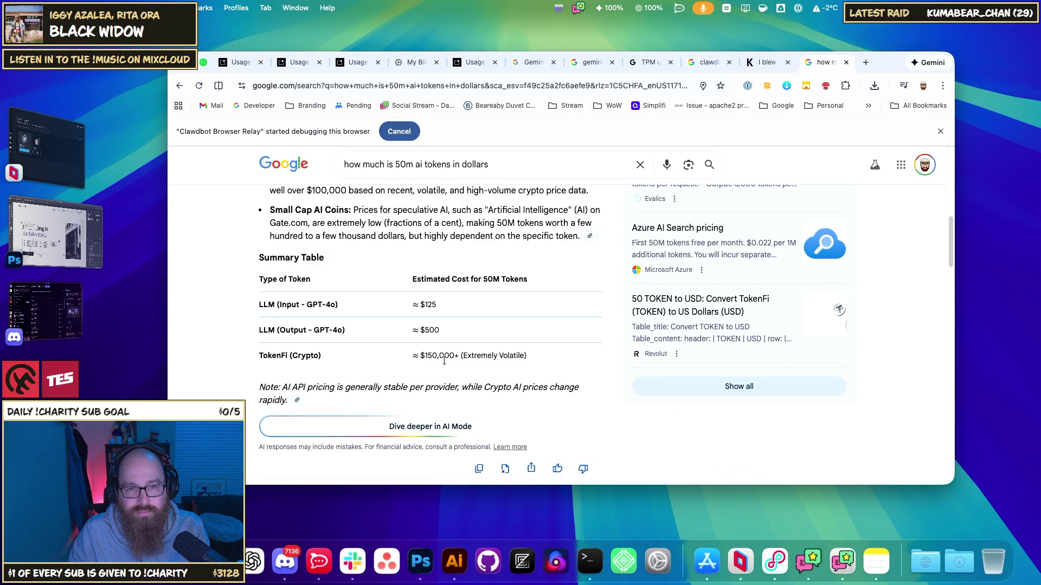
{"action": "scroll", "coordinate": [444, 360], "scroll_direction": "down", "scroll_amount": 6}
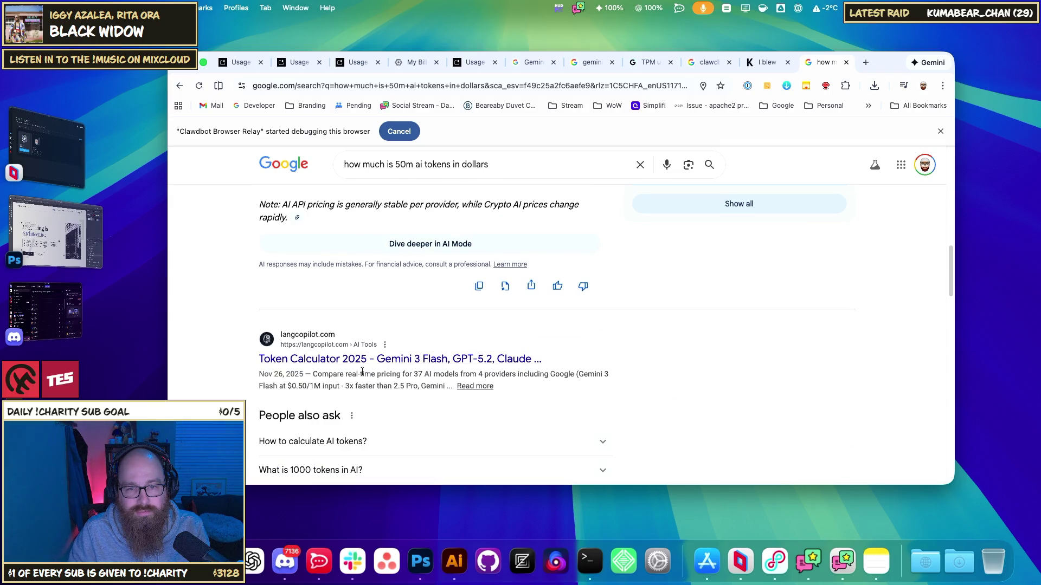
{"action": "scroll", "coordinate": [362, 372], "scroll_direction": "down", "scroll_amount": 4}
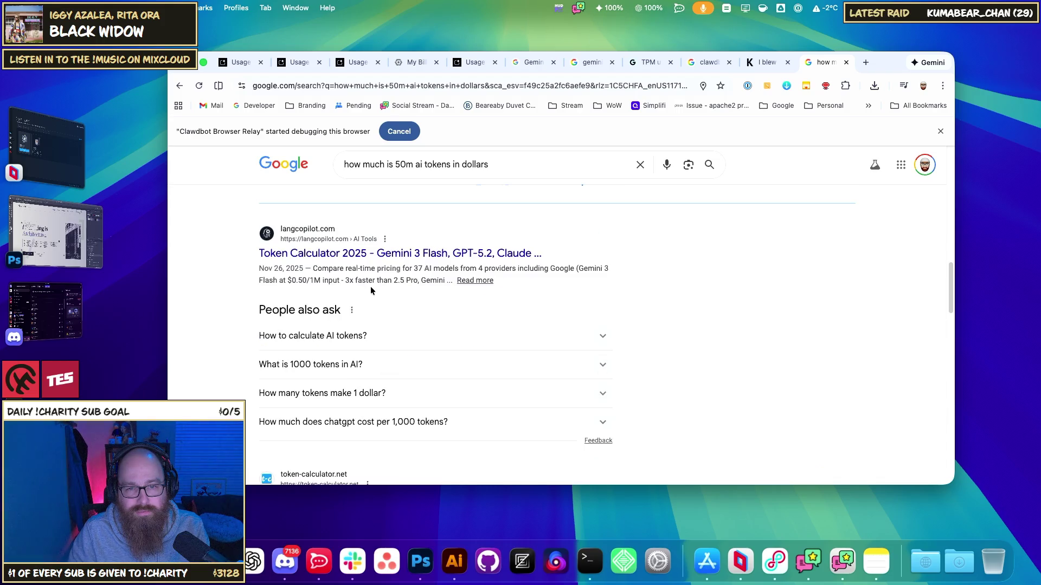
{"action": "scroll", "coordinate": [379, 292], "scroll_direction": "down", "scroll_amount": 10}
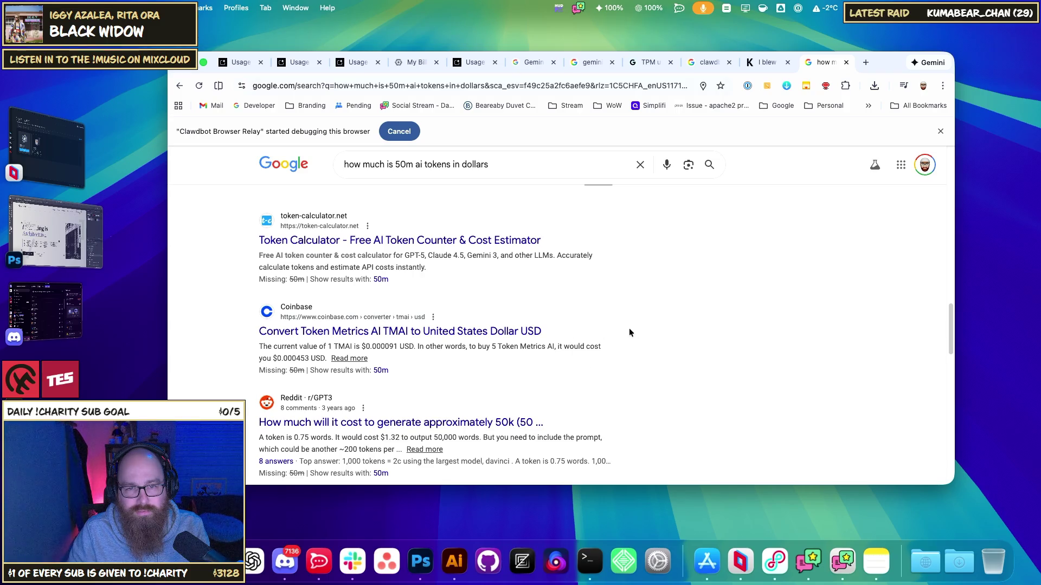
{"action": "scroll", "coordinate": [606, 337], "scroll_direction": "down", "scroll_amount": 8}
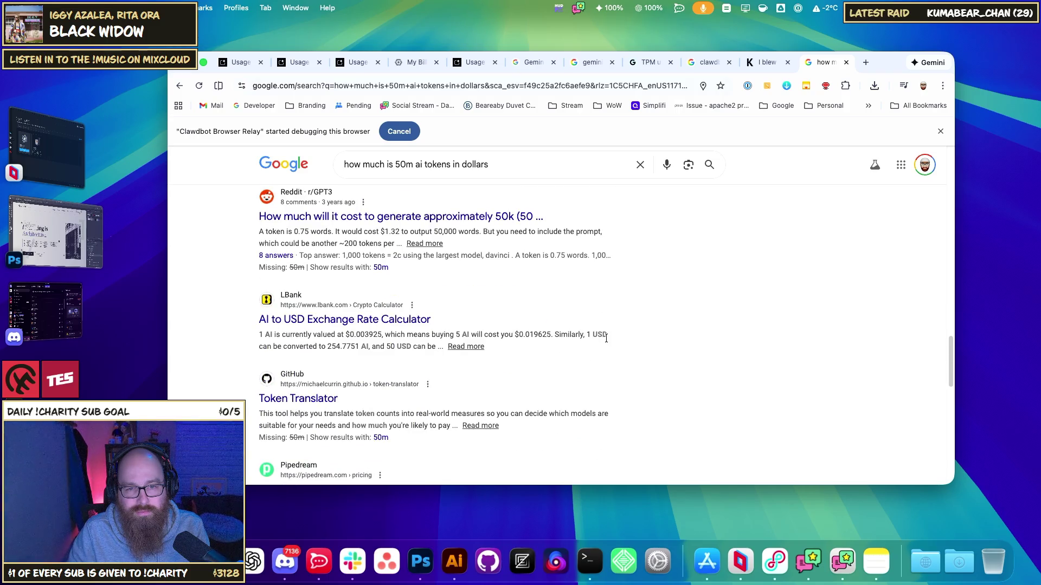
{"action": "scroll", "coordinate": [606, 337], "scroll_direction": "up", "scroll_amount": 15}
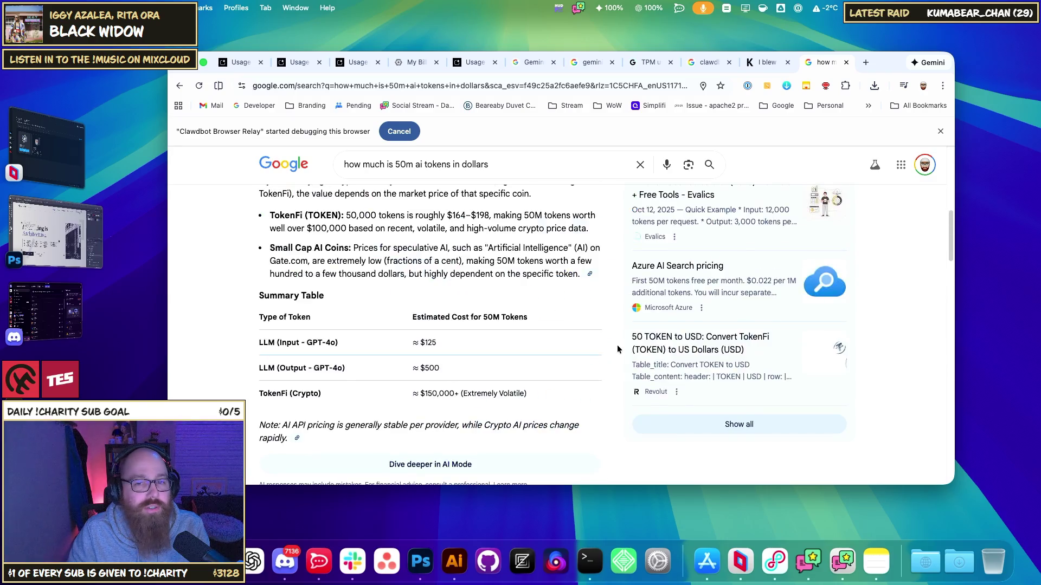
{"action": "scroll", "coordinate": [618, 349], "scroll_direction": "up", "scroll_amount": 10}
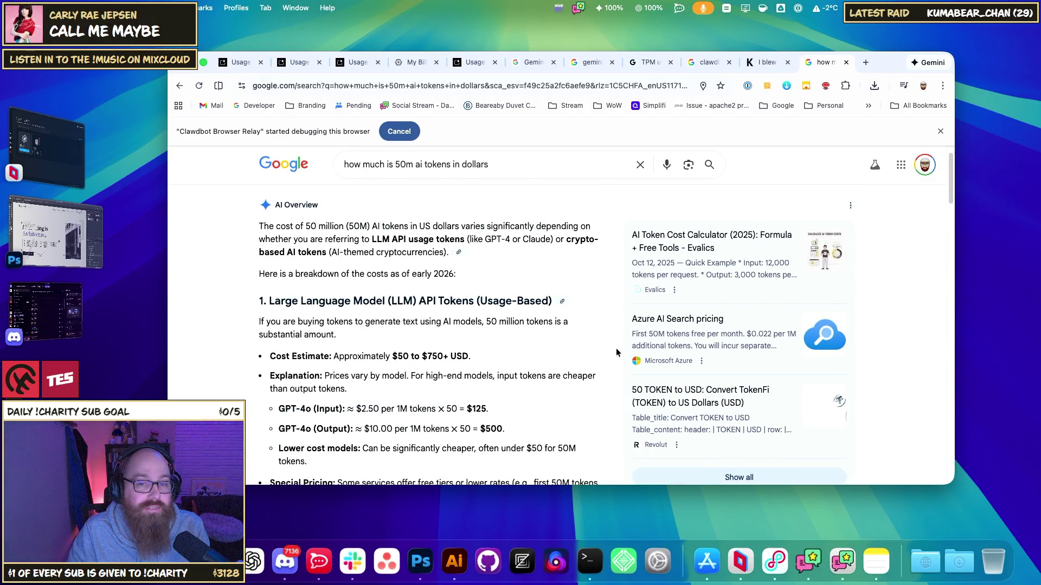
{"action": "scroll", "coordinate": [612, 347], "scroll_direction": "up", "scroll_amount": 1}
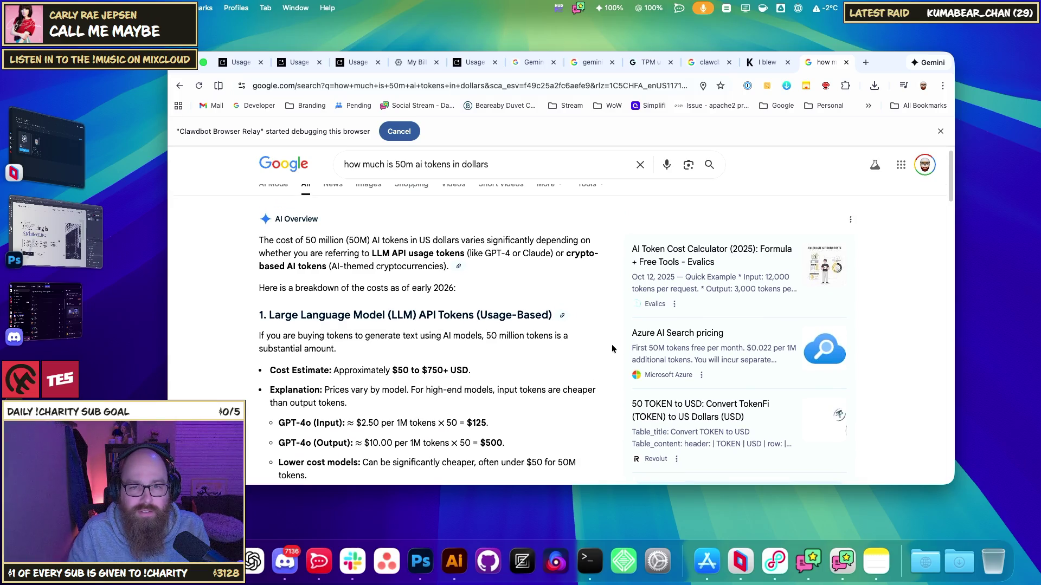
{"action": "scroll", "coordinate": [362, 308], "scroll_direction": "up", "scroll_amount": 1}
{"action": "left_click", "coordinate": [499, 173]}
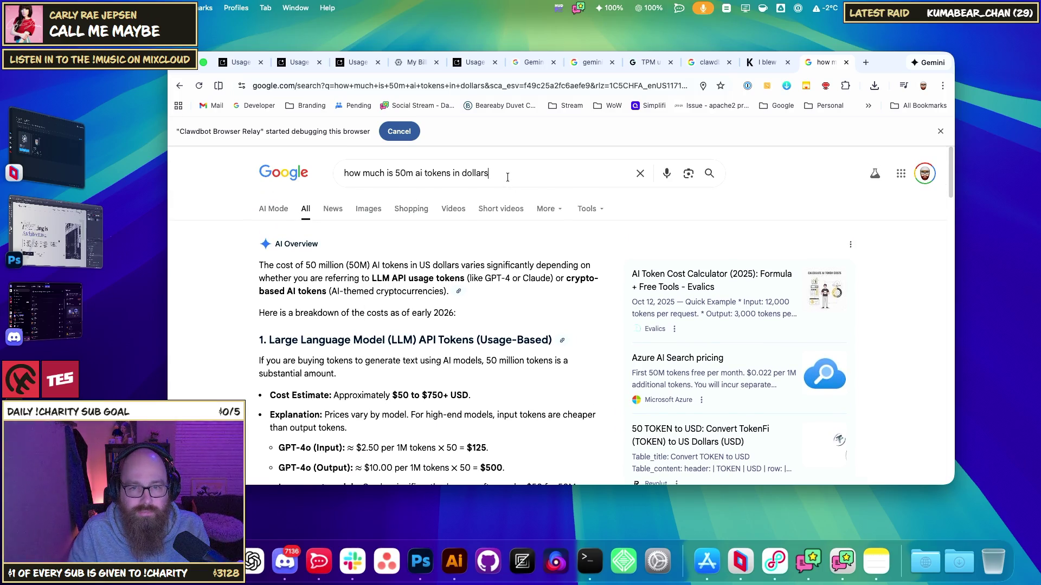
{"action": "type", "text": "google"}
{"action": "key", "text": "Return"}
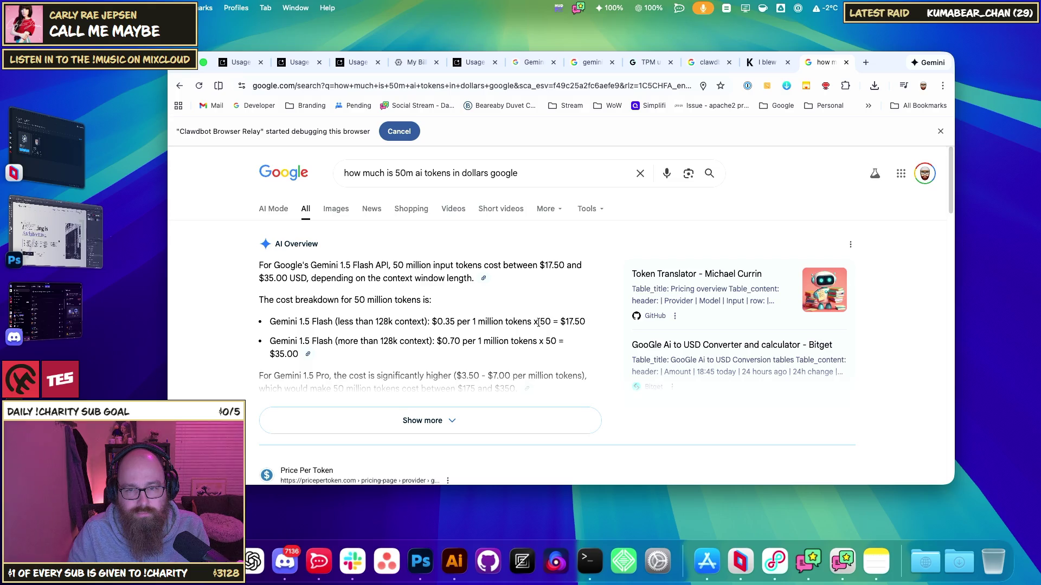
{"action": "left_click_drag", "start_coordinate": [290, 320], "coordinate": [492, 320]}
{"action": "left_click", "coordinate": [493, 320]}
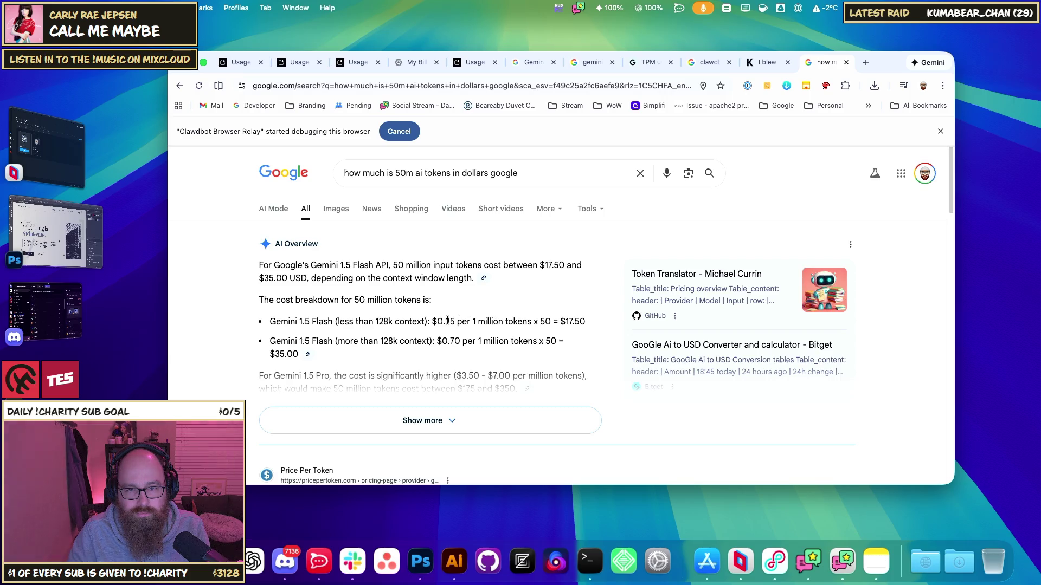
{"action": "left_click", "coordinate": [460, 421]}
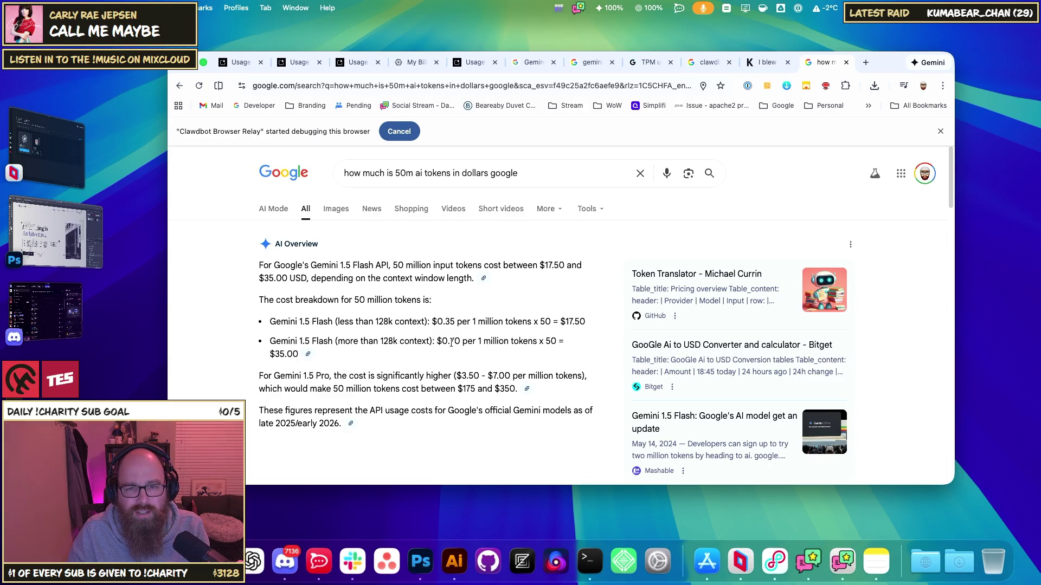
{"action": "mouse_move", "coordinate": [460, 342]}
{"action": "left_mouse_down"}
{"action": "mouse_move", "coordinate": [437, 341]}
{"action": "mouse_move", "coordinate": [524, 343]}
{"action": "left_mouse_up"}
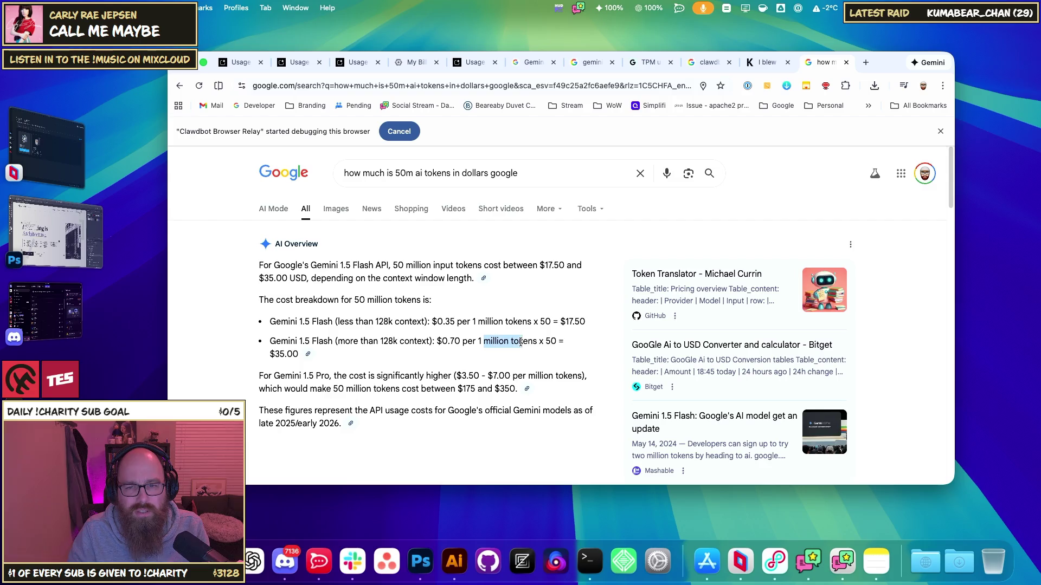
{"action": "left_click", "coordinate": [553, 344]}
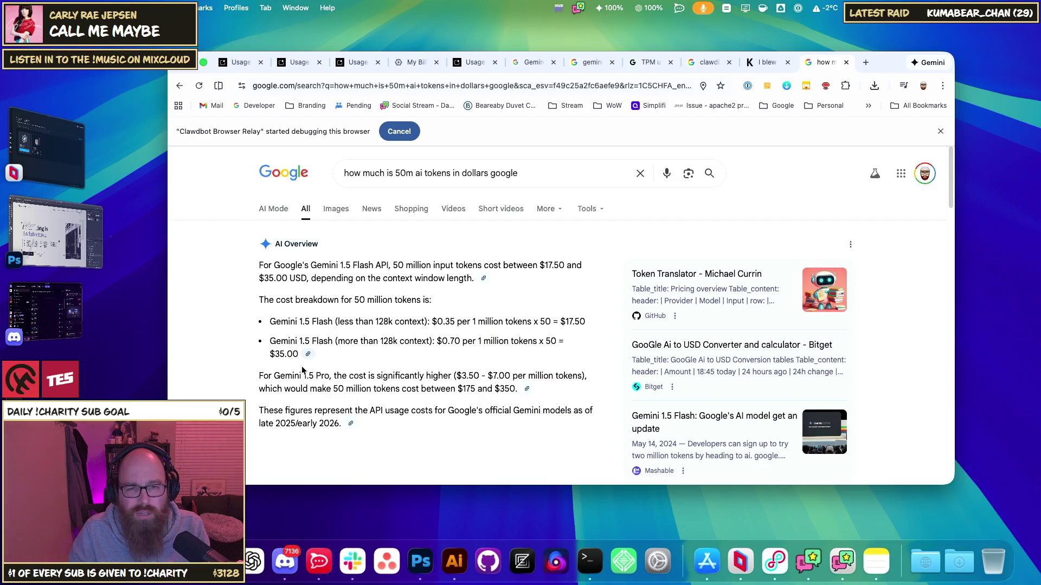
{"action": "scroll", "coordinate": [446, 382], "scroll_direction": "down", "scroll_amount": 2}
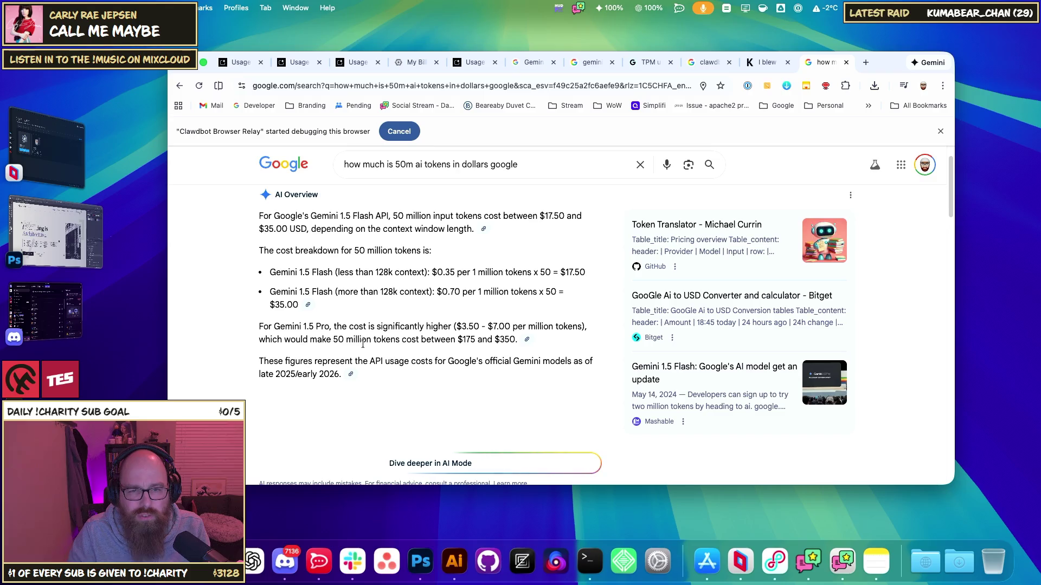
{"action": "scroll", "coordinate": [356, 339], "scroll_direction": "up", "scroll_amount": 2}
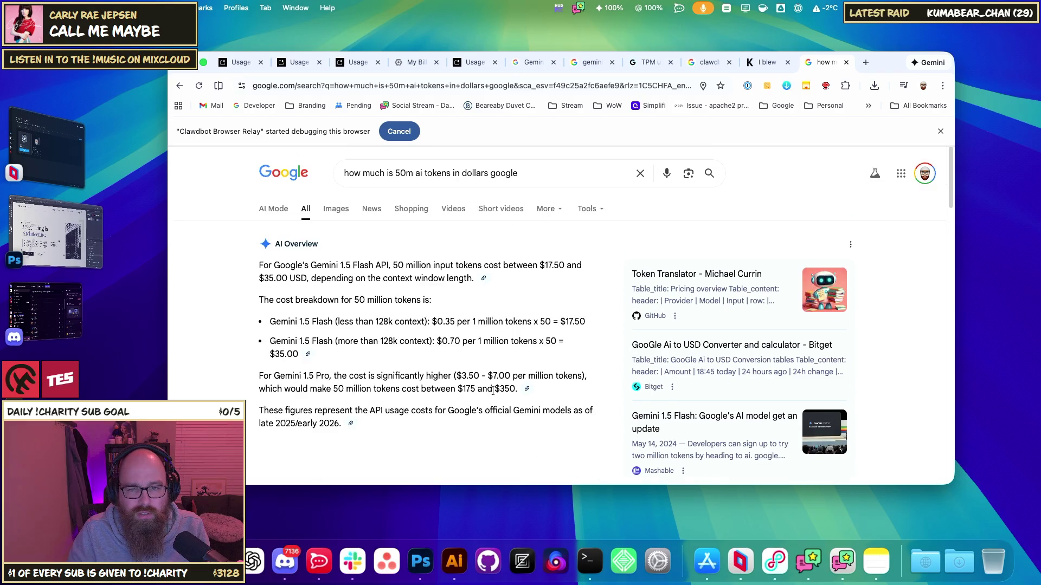
{"action": "left_click_drag", "start_coordinate": [275, 379], "coordinate": [474, 378]}
{"action": "left_click", "coordinate": [476, 379]}
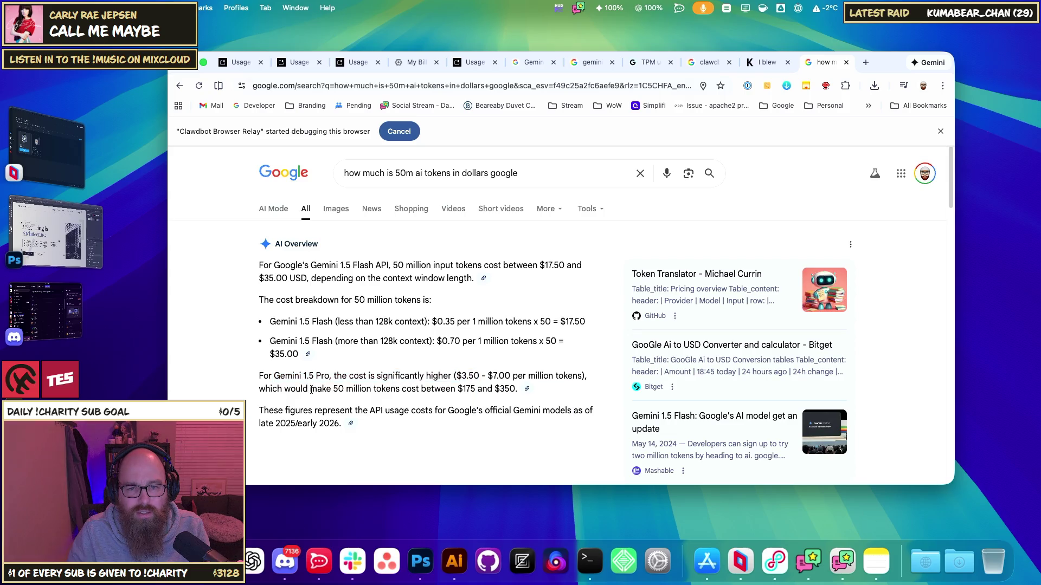
{"action": "left_click_drag", "start_coordinate": [312, 389], "coordinate": [380, 389]}
{"action": "left_click", "coordinate": [491, 390]}
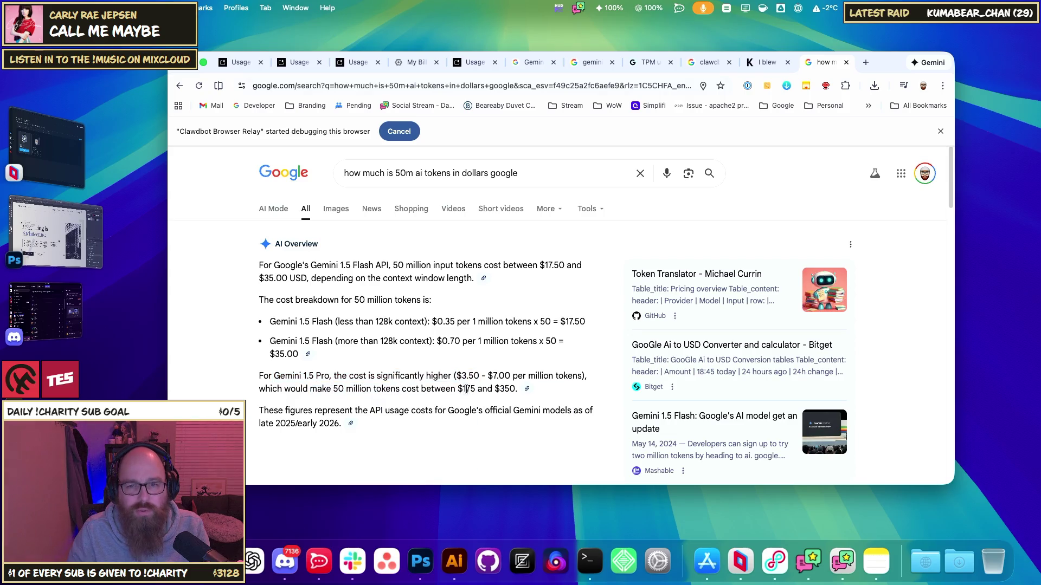
{"action": "double_click", "coordinate": [491, 390]}
{"action": "left_click", "coordinate": [503, 386]}
{"action": "double_click", "coordinate": [503, 387]}
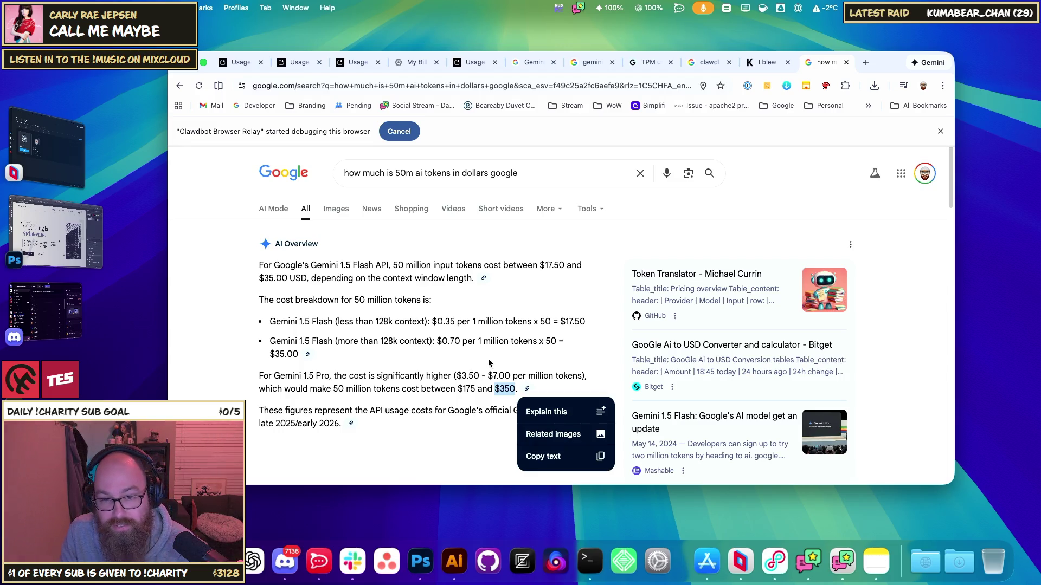
- Narrow the sources list to the citations behind the $350 cost-estimate sentence
{"action": "left_click", "coordinate": [453, 375]}
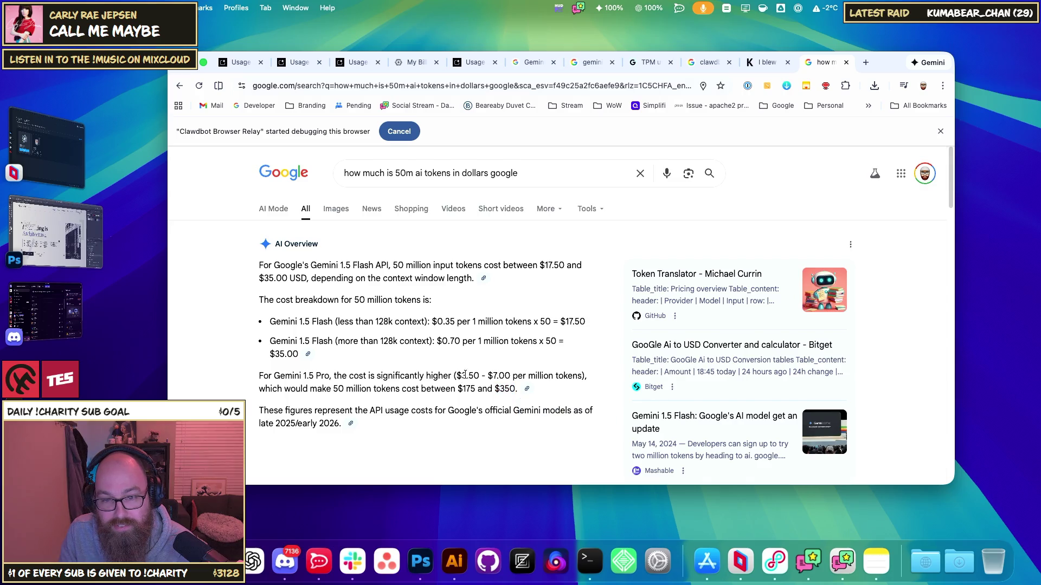
{"action": "scroll", "coordinate": [465, 374], "scroll_direction": "down", "scroll_amount": 5}
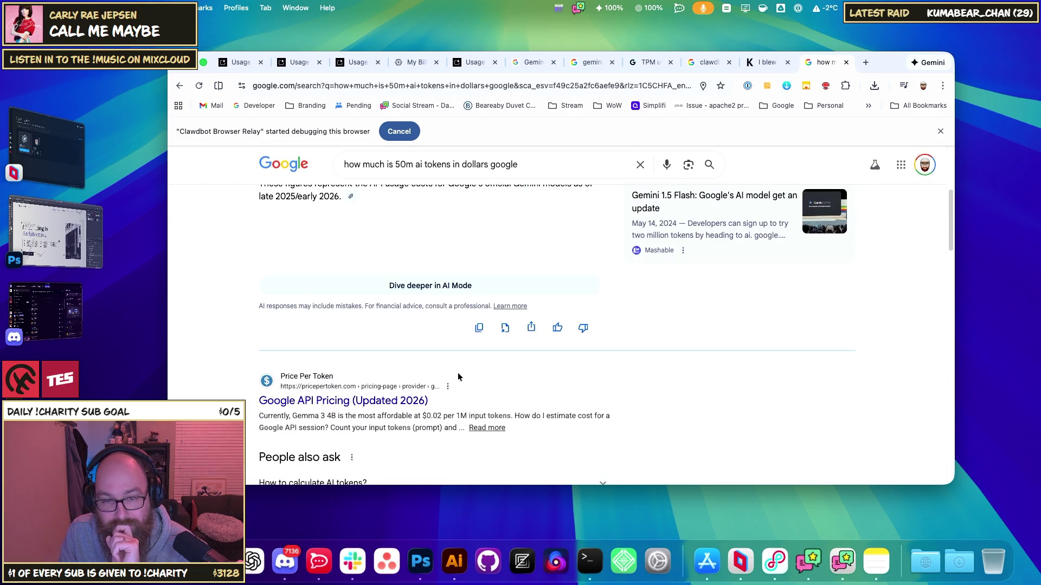
{"action": "scroll", "coordinate": [458, 374], "scroll_direction": "up", "scroll_amount": 5}
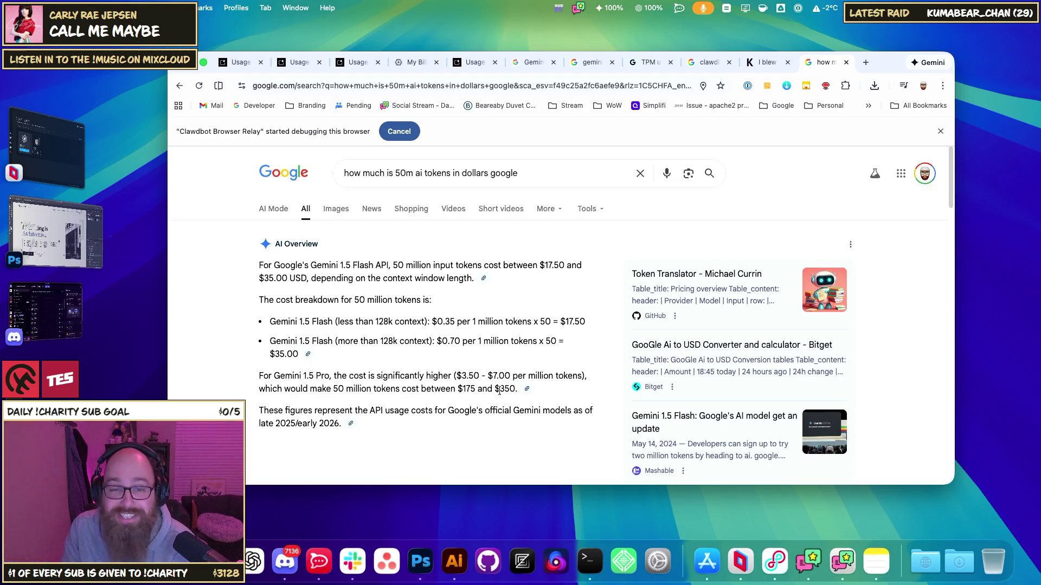
{"action": "left_click", "coordinate": [526, 389]}
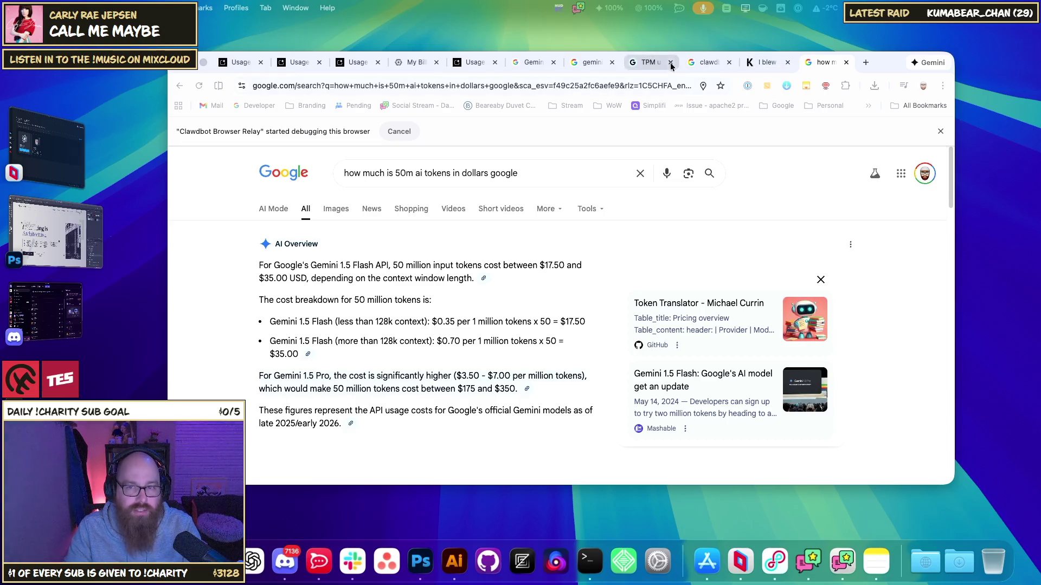
- Cycle back through the TPM search answer, usage forum thread, Gemini pricing results and pricing page
{"action": "left_click", "coordinate": [699, 64]}
{"action": "scroll", "coordinate": [410, 284], "scroll_direction": "up", "scroll_amount": 5}
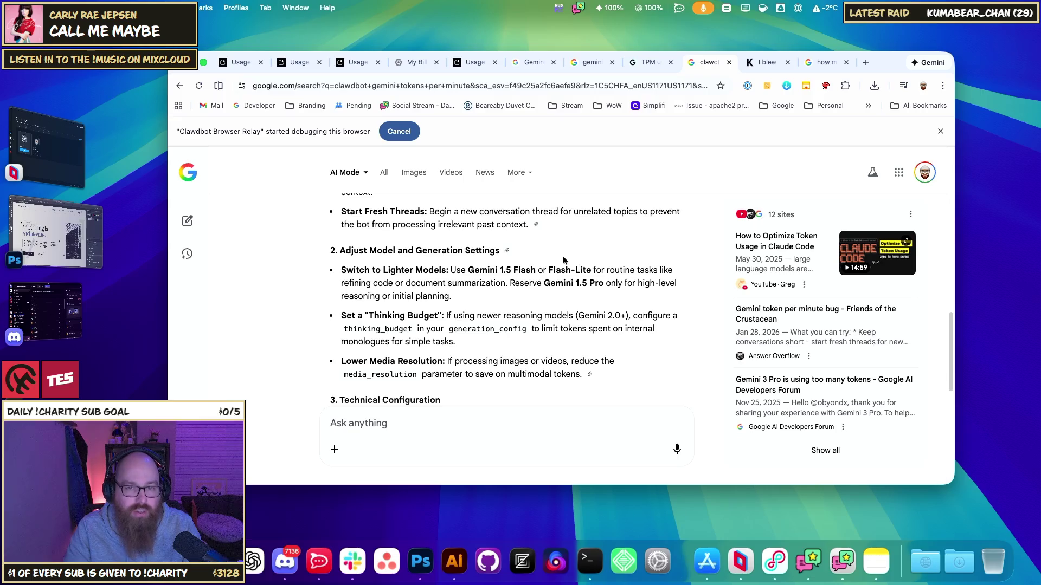
{"action": "scroll", "coordinate": [410, 284], "scroll_direction": "up", "scroll_amount": 5}
{"action": "left_click", "coordinate": [637, 64]}
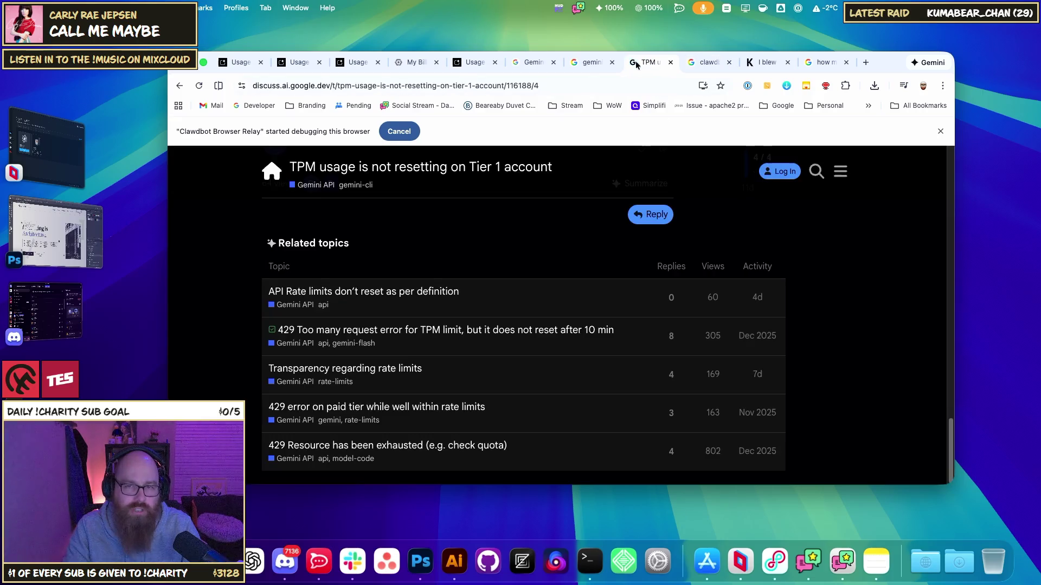
{"action": "left_click", "coordinate": [595, 64]}
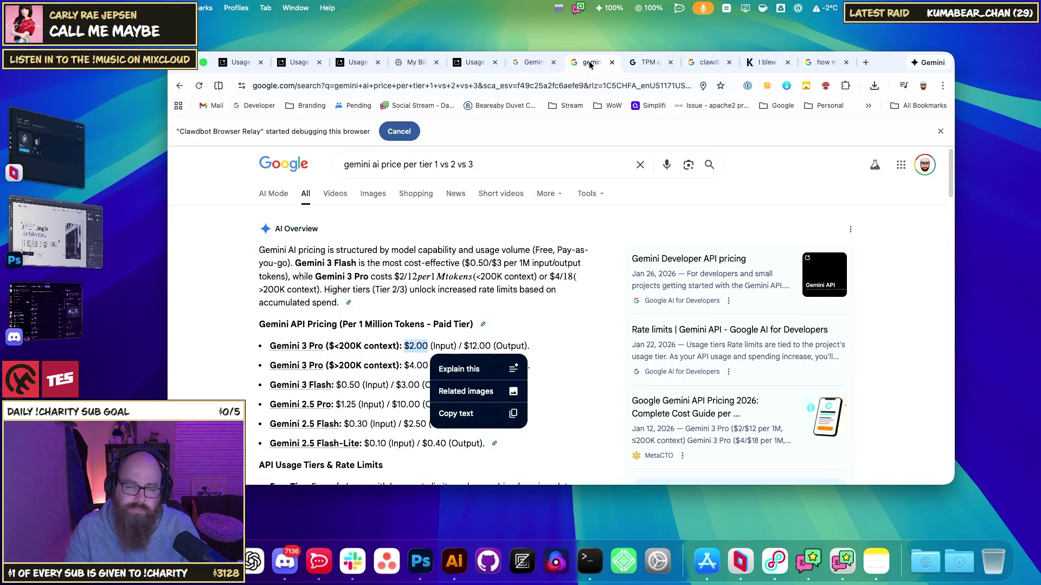
{"action": "left_click", "coordinate": [537, 64]}
- Scan the AI Studio per-model rate-limit table, then bring Discord's Friends list forward
{"action": "left_click", "coordinate": [473, 64]}
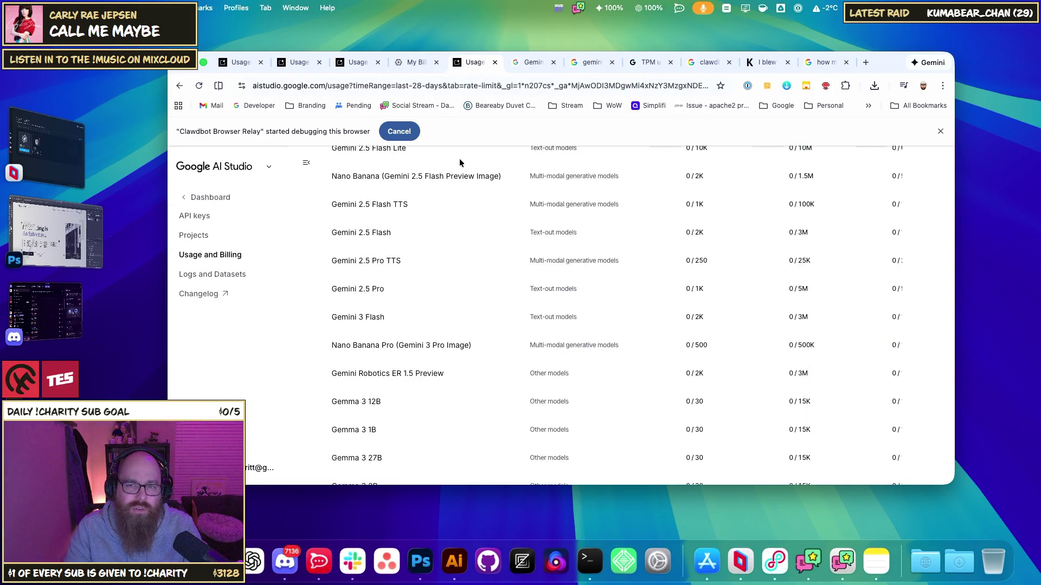
{"action": "scroll", "coordinate": [619, 230], "scroll_direction": "up", "scroll_amount": 5}
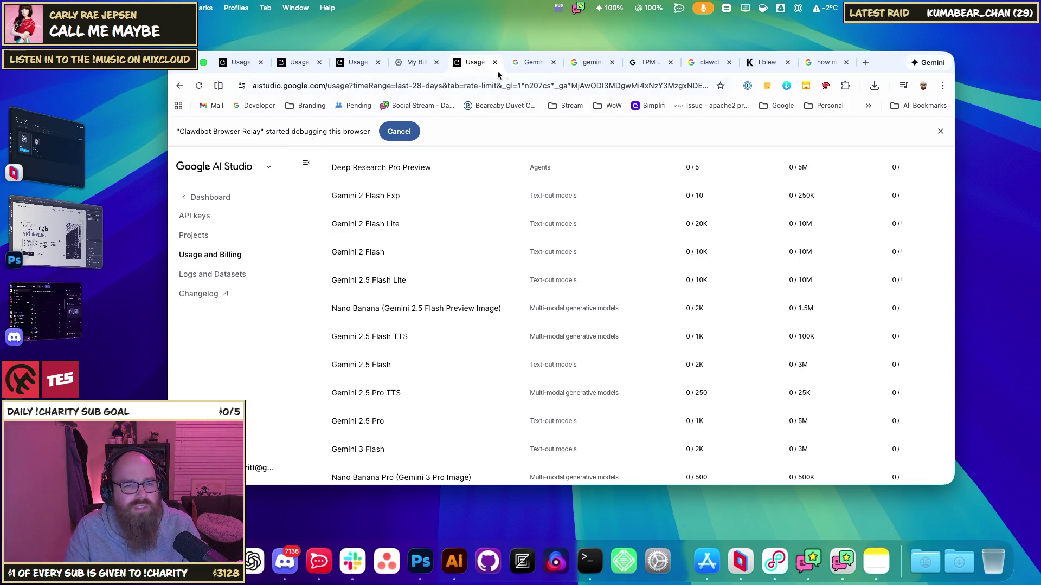
{"action": "left_click", "coordinate": [46, 310]}
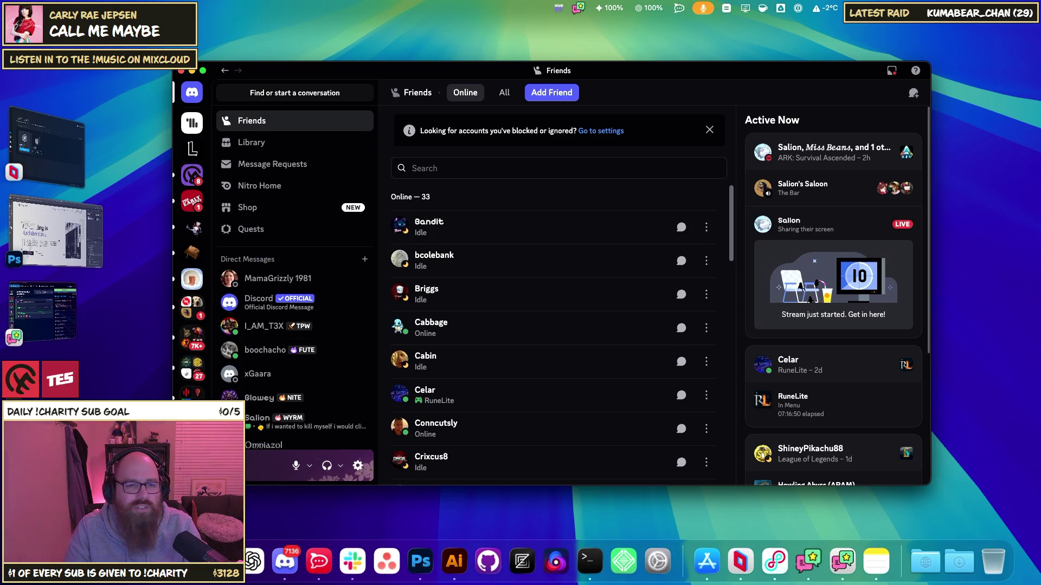
- Switch from Discord back to Chrome's AI Studio rate-limit table with Cmd+Tab
{"action": "key", "text": "super+Tab"}
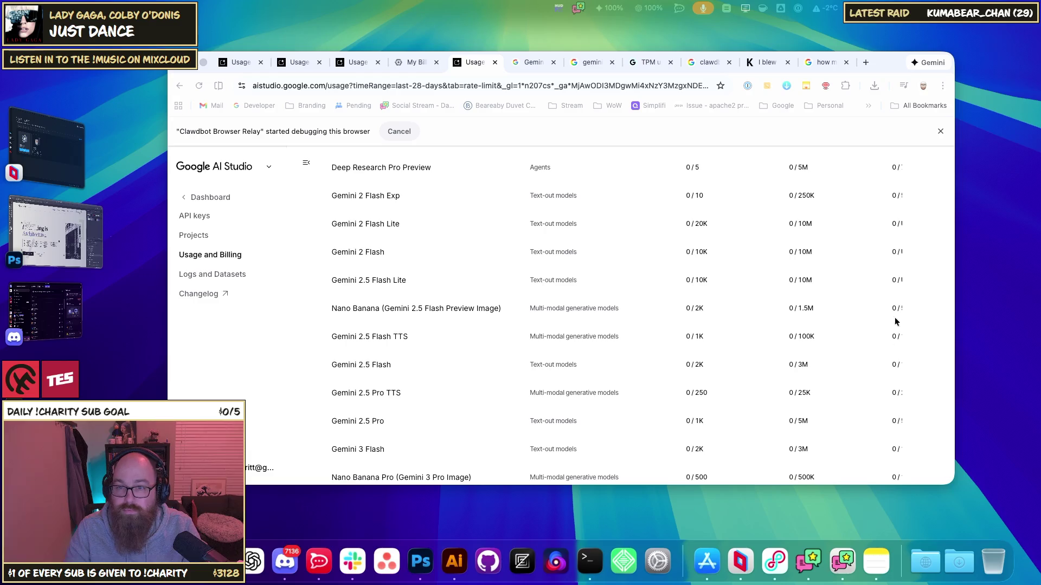
- Reopen the 50M-token cost search and pick out the $175, $350 and $3.50 figures
{"action": "left_click", "coordinate": [821, 62]}
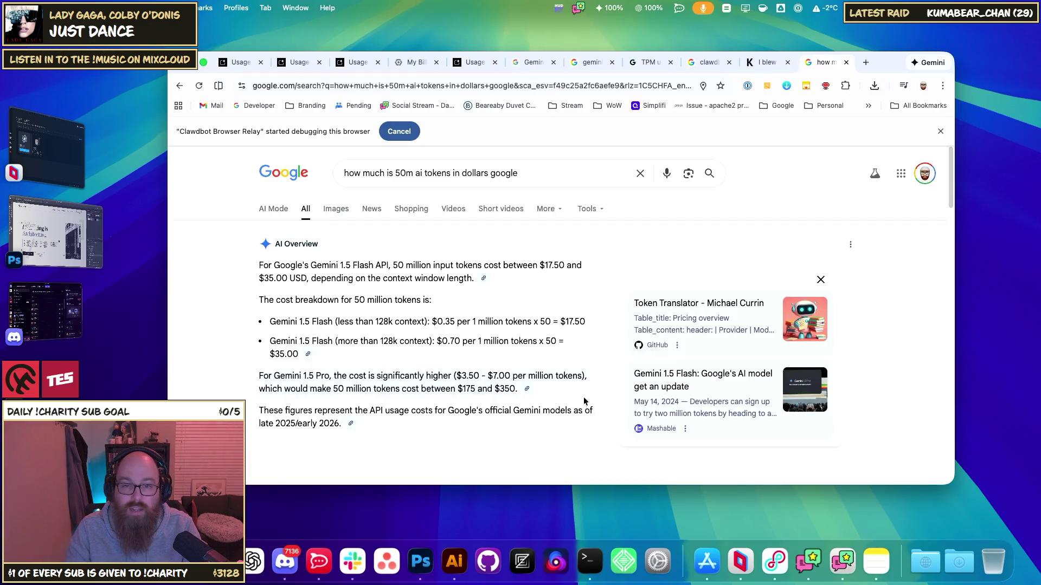
{"action": "double_click", "coordinate": [465, 389]}
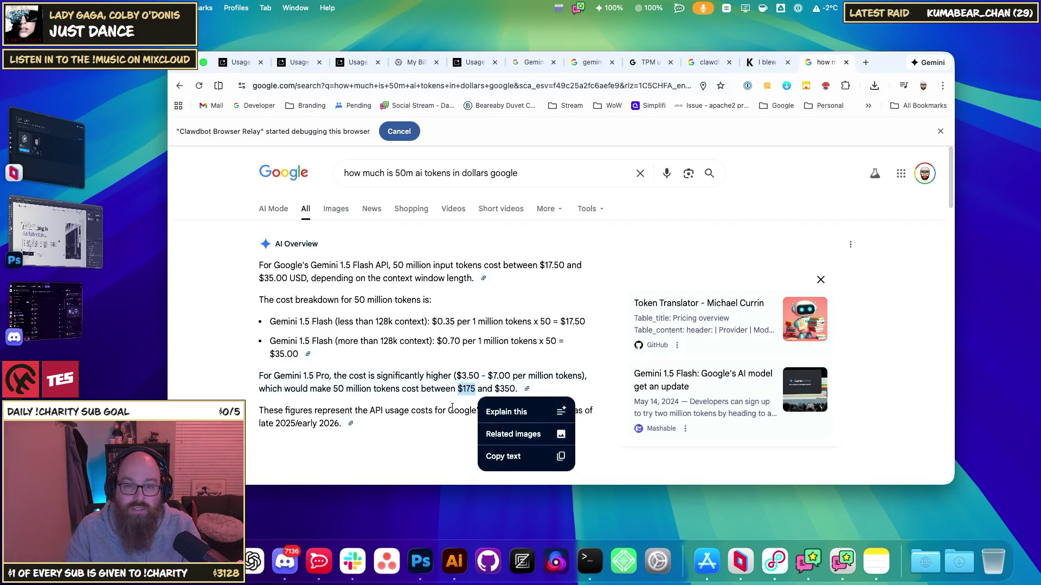
{"action": "double_click", "coordinate": [504, 389]}
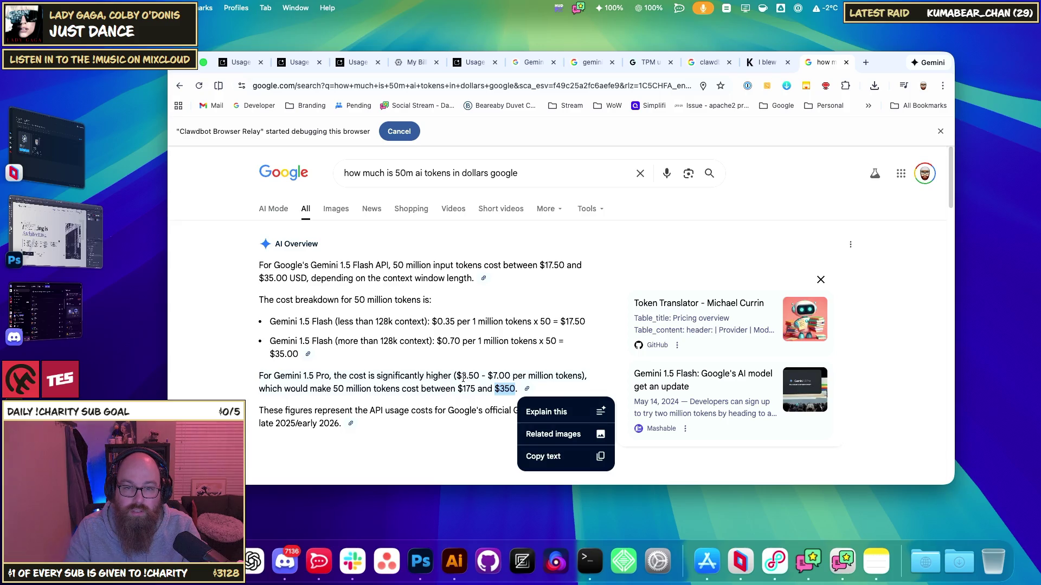
{"action": "left_click_drag", "start_coordinate": [462, 375], "coordinate": [487, 376]}
{"action": "left_click", "coordinate": [488, 376]}
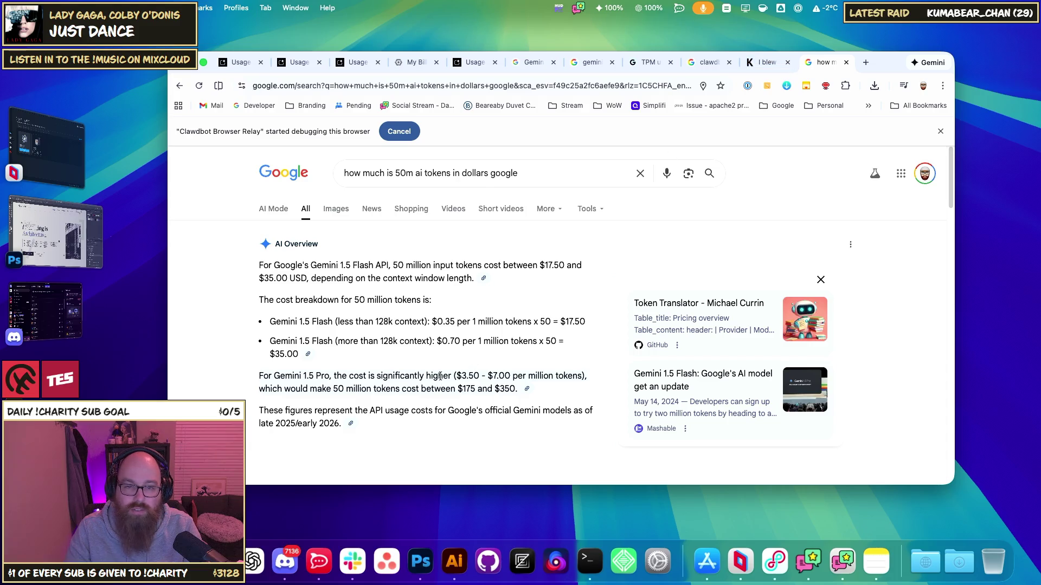
- Highlight the Gemini 1.5 Flash cost lines and per-million-token prices, then clear the selection
{"action": "scroll", "coordinate": [439, 379], "scroll_direction": "down", "scroll_amount": 5}
{"action": "scroll", "coordinate": [444, 374], "scroll_direction": "up", "scroll_amount": 5}
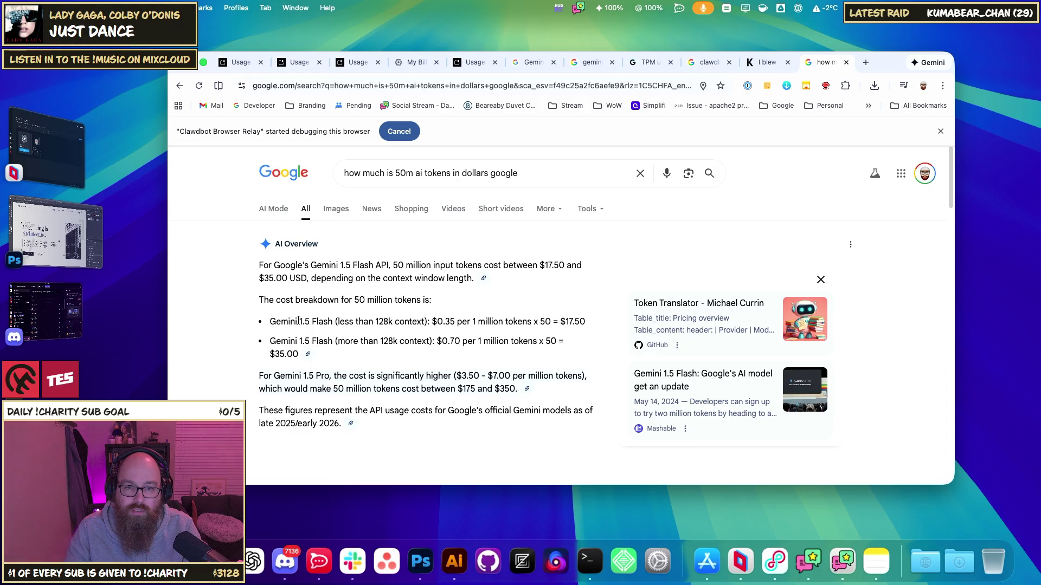
{"action": "left_click_drag", "start_coordinate": [298, 320], "coordinate": [398, 342]}
{"action": "mouse_move", "coordinate": [449, 341]}
{"action": "left_mouse_down"}
{"action": "mouse_move", "coordinate": [271, 332]}
{"action": "mouse_move", "coordinate": [334, 321]}
{"action": "left_mouse_up"}
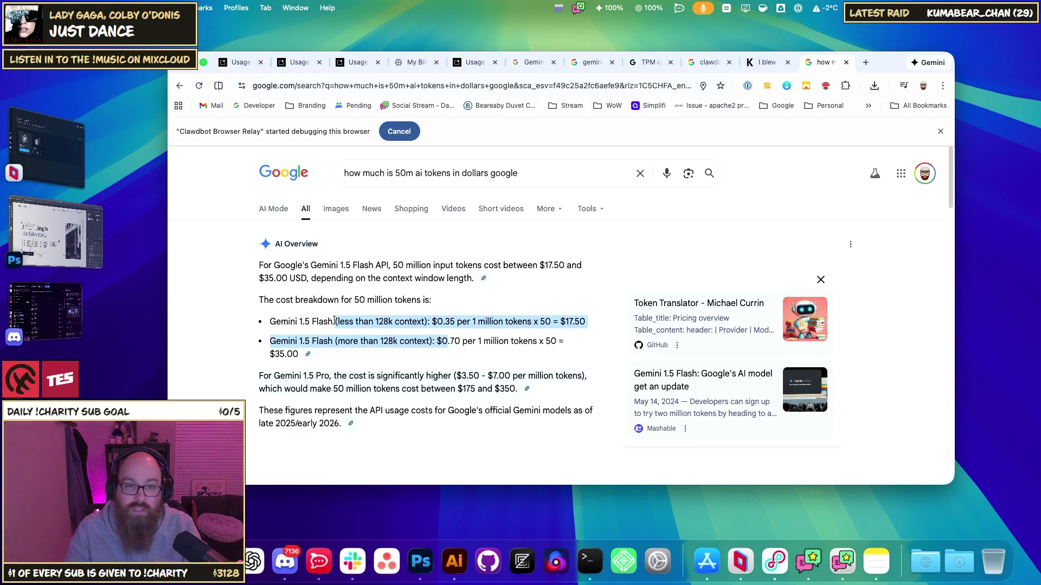
{"action": "left_click", "coordinate": [335, 321]}
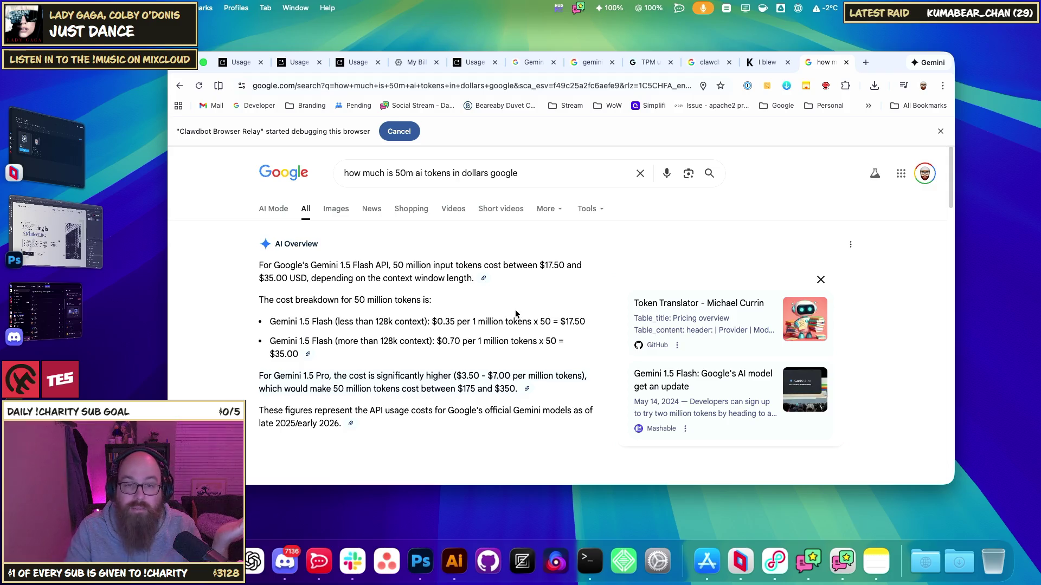
{"action": "left_click_drag", "start_coordinate": [536, 341], "coordinate": [391, 323]}
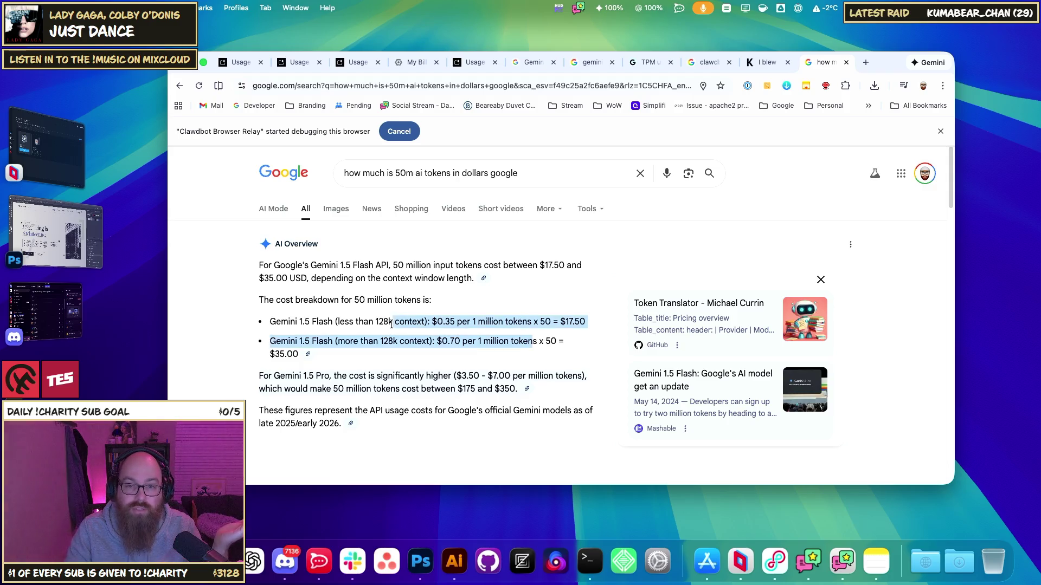
{"action": "left_click", "coordinate": [386, 322]}
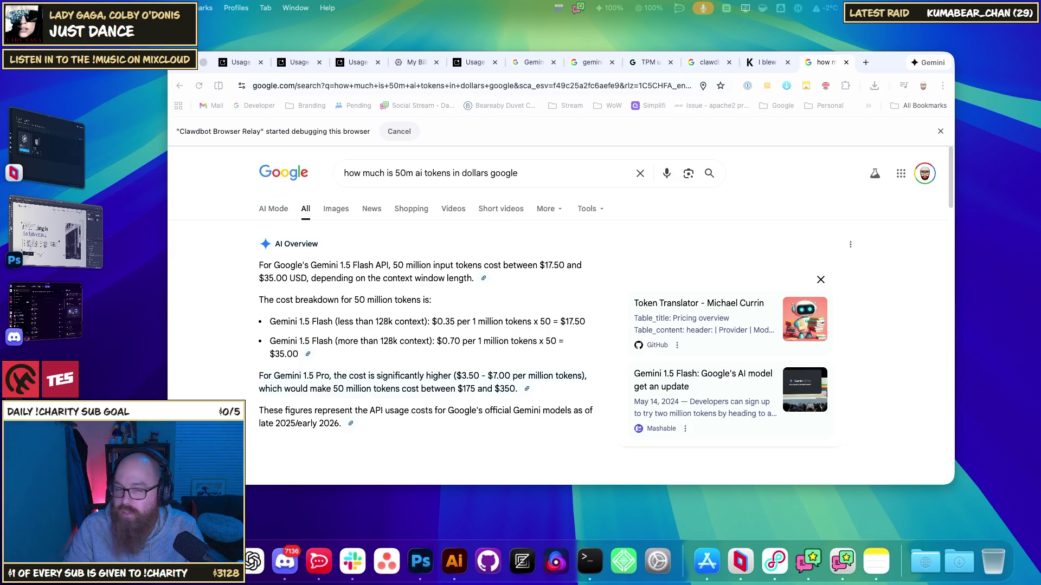
- Bring Photoshop forward on DivergentDigital.psd's 'Marketing is Architecture.' hero design
{"action": "left_click", "coordinate": [54, 233]}
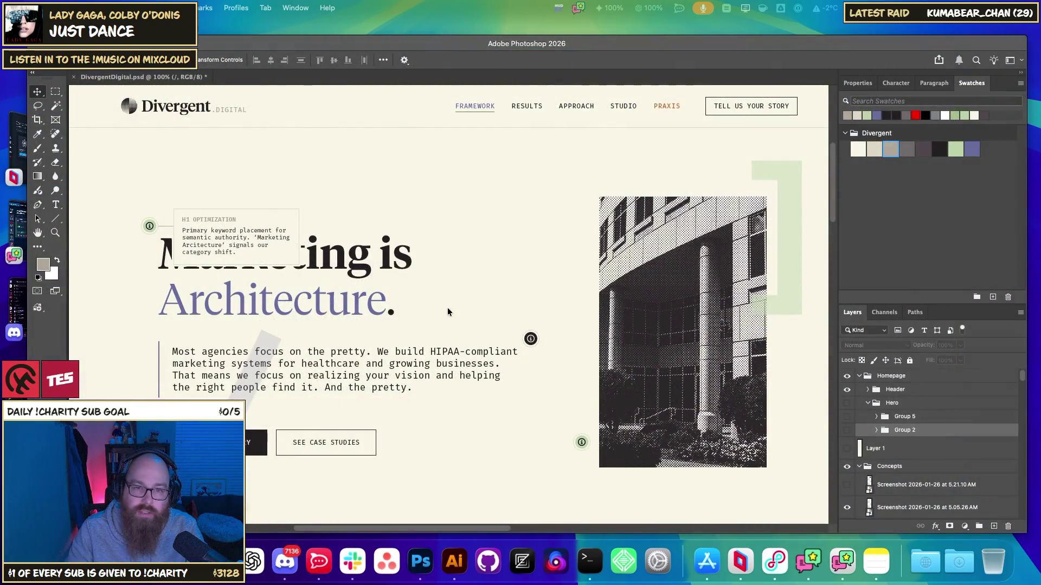
{"action": "scroll", "coordinate": [453, 333], "scroll_direction": "down", "scroll_amount": 3}
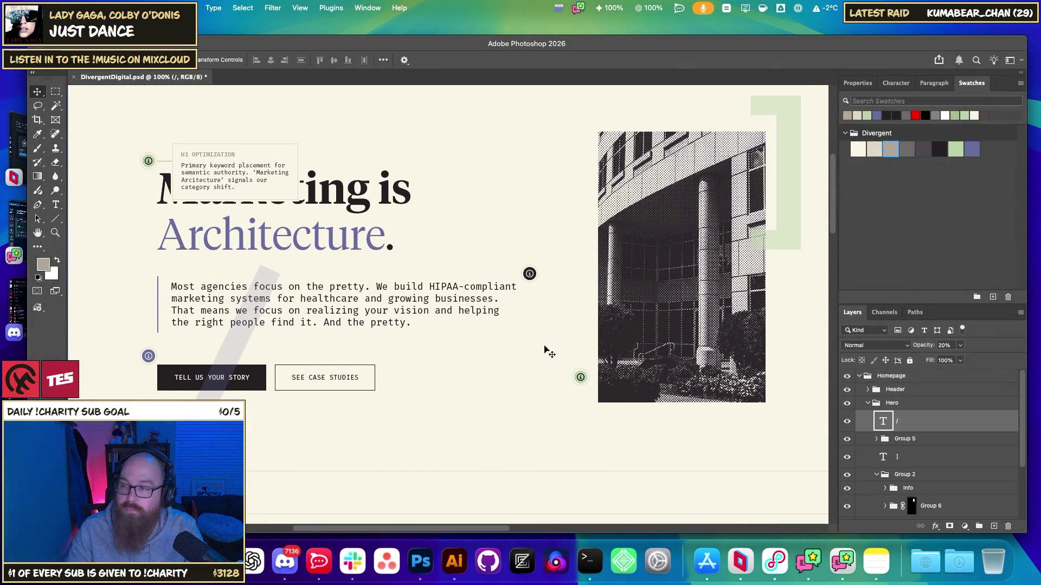